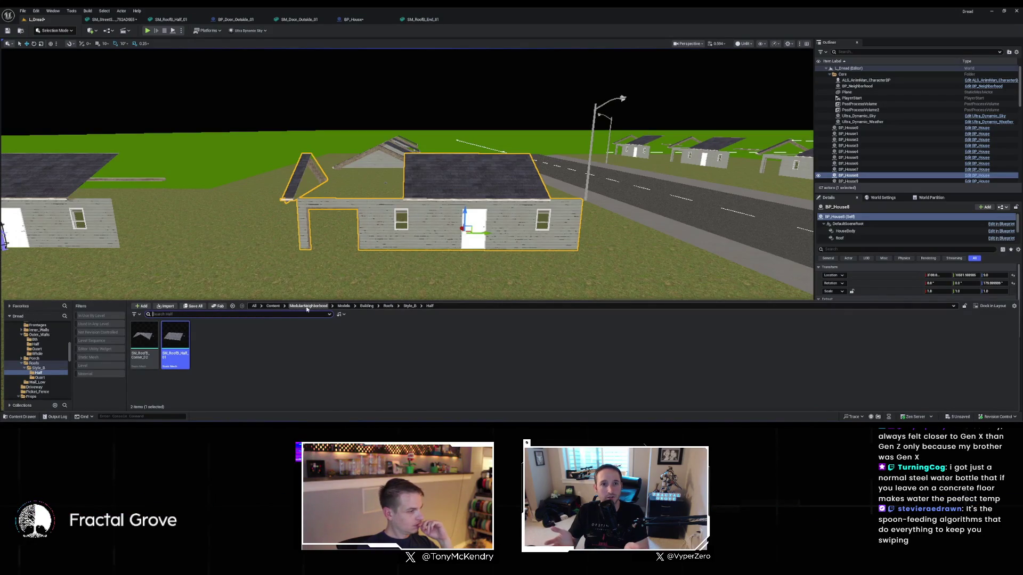
Wire Wall Section Width into the roof Add Instance's Location Y and look at the house in the level
left_click(353, 19)
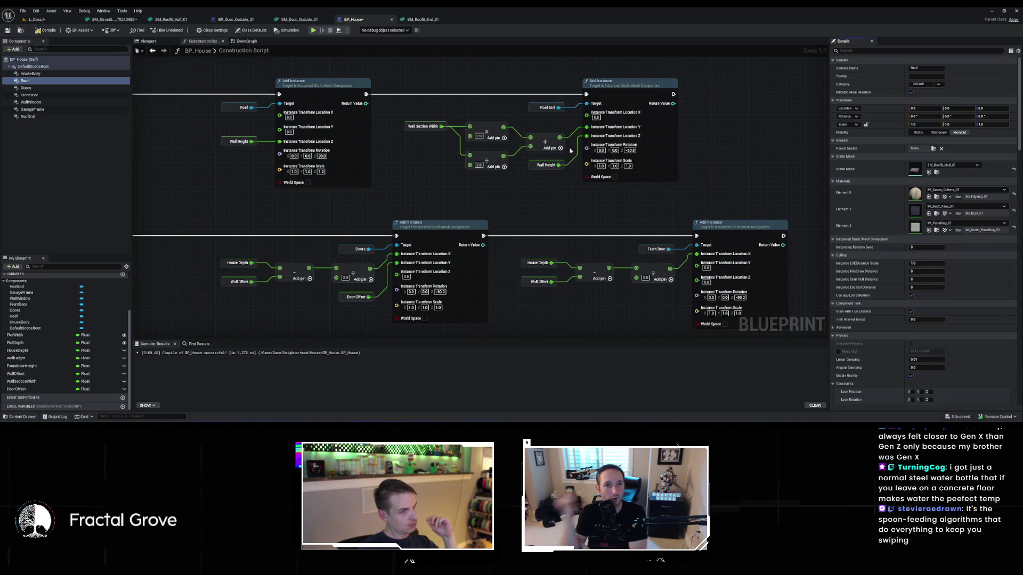
scroll(398, 227, "up", 2)
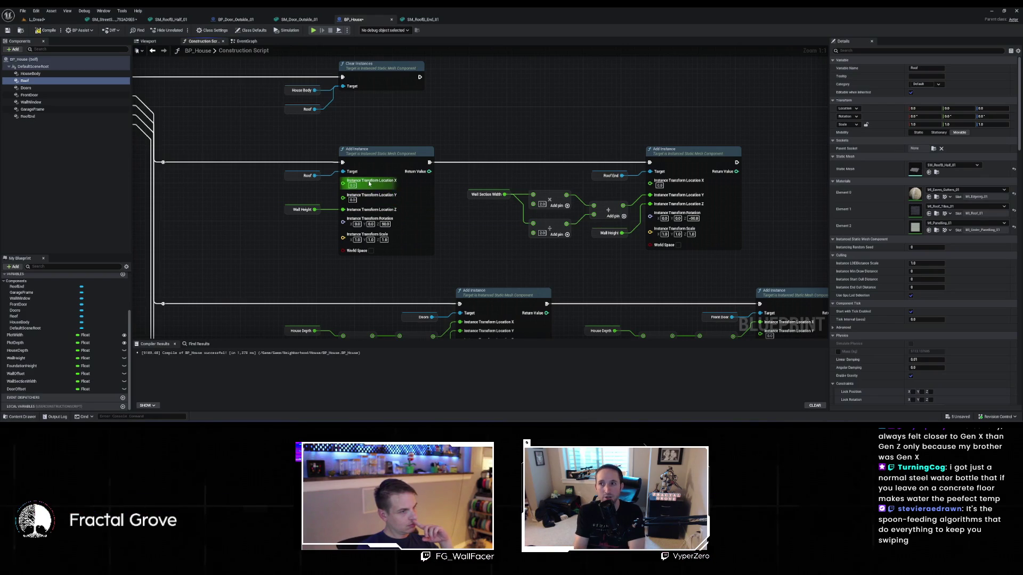
left_click(349, 186)
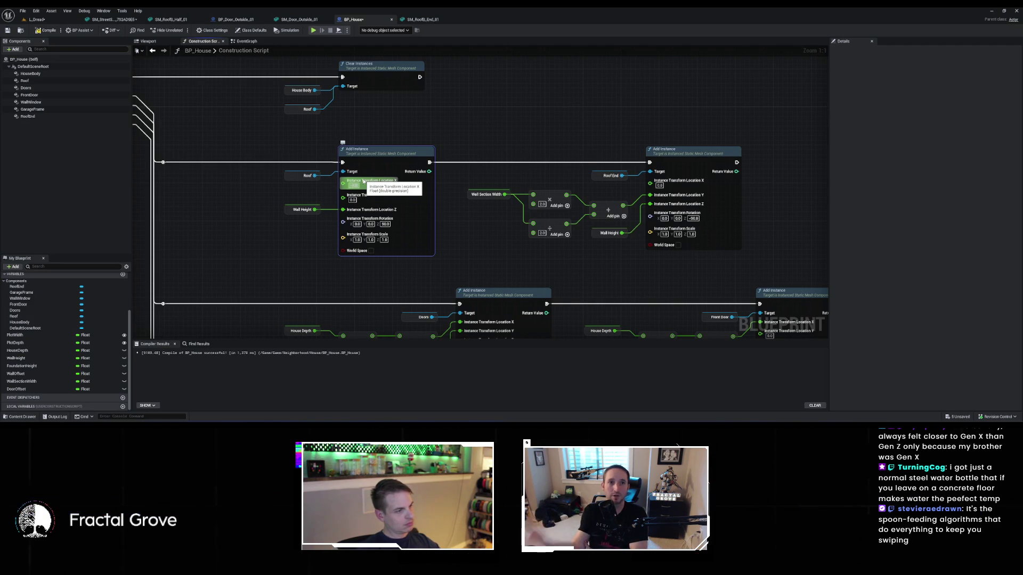
left_click(37, 20)
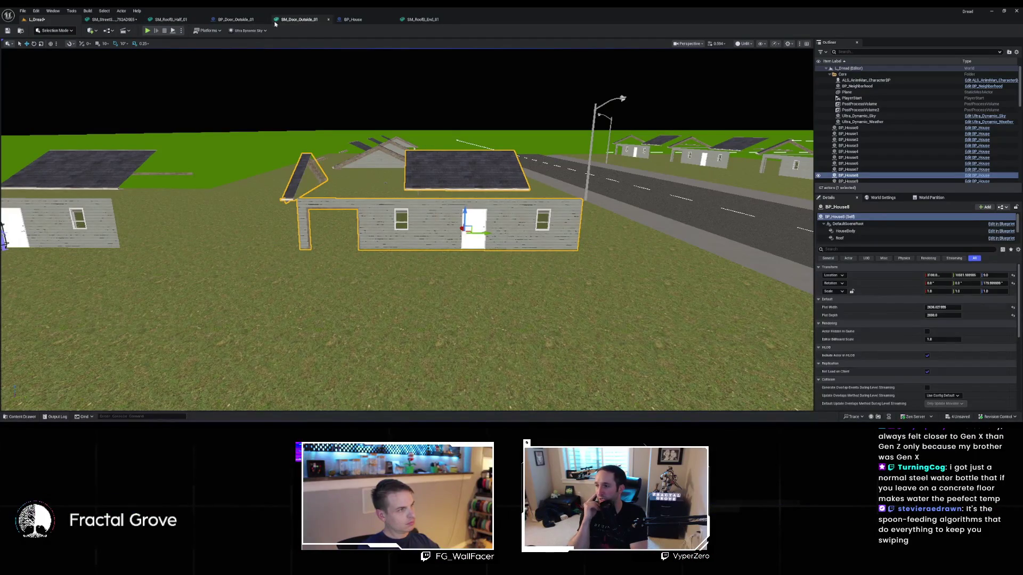
left_click(353, 19)
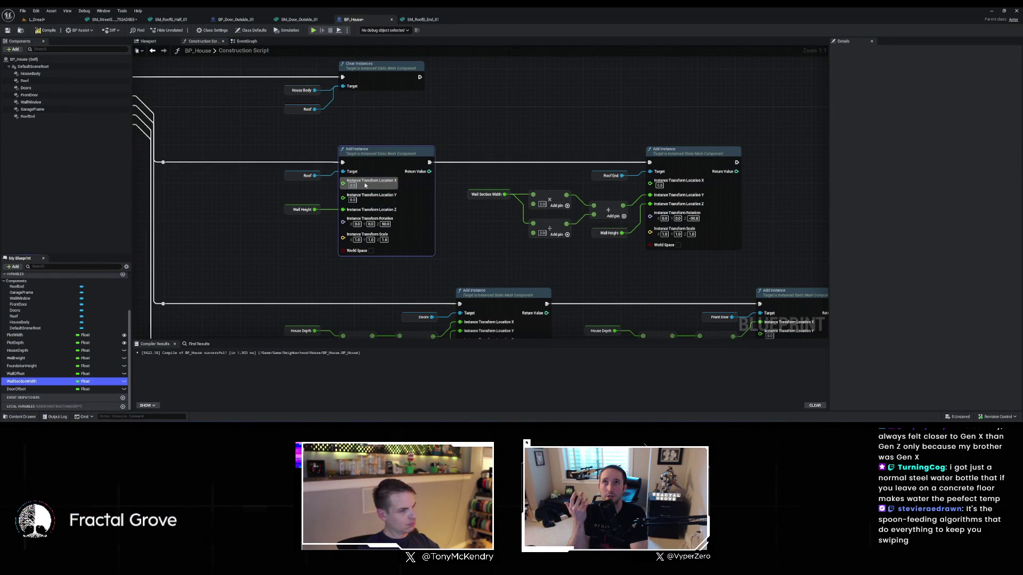
left_click_drag(362, 189, 343, 183)
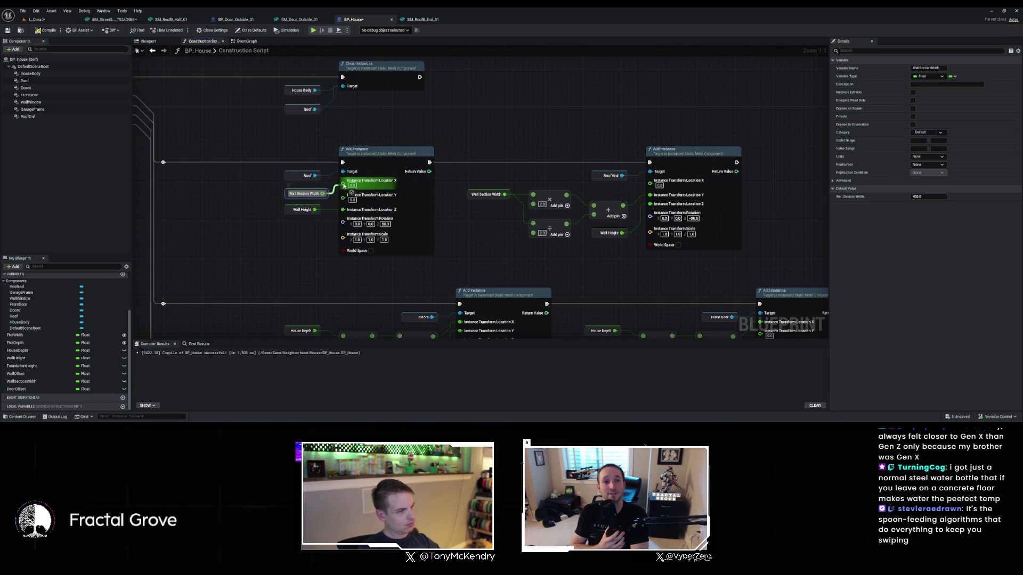
left_click(50, 22)
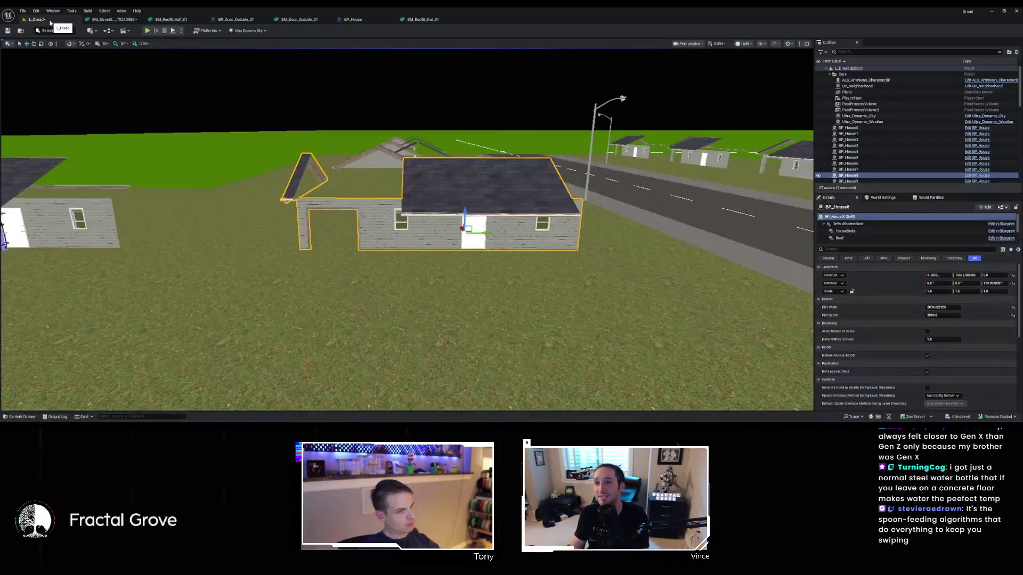
left_click_drag(355, 178, 191, 43)
left_click(362, 21)
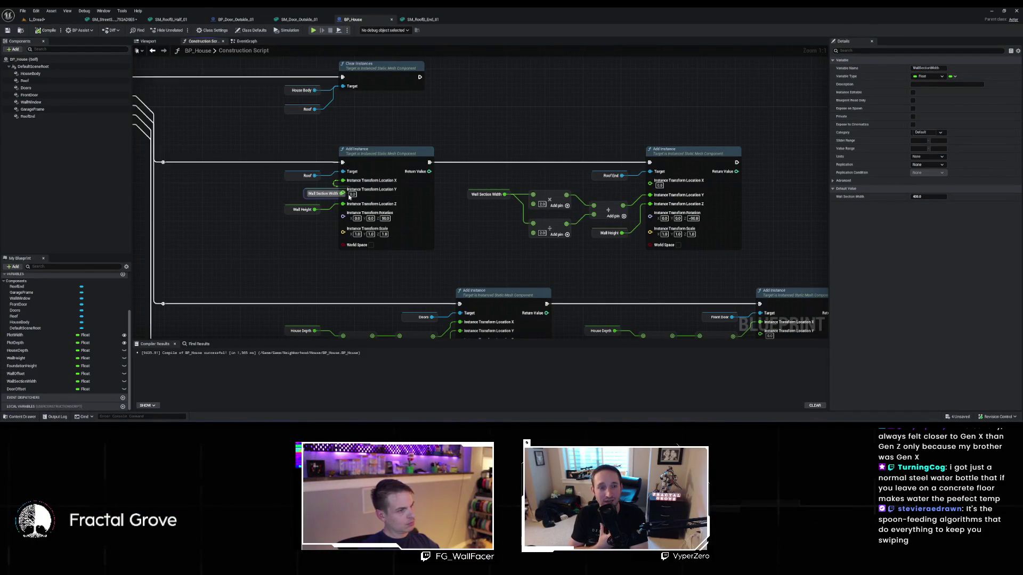
Reconnect Wall Section Width to Location Y, save with Ctrl+S, and check the house in the level
left_click_drag(317, 190, 343, 195)
left_click(337, 170)
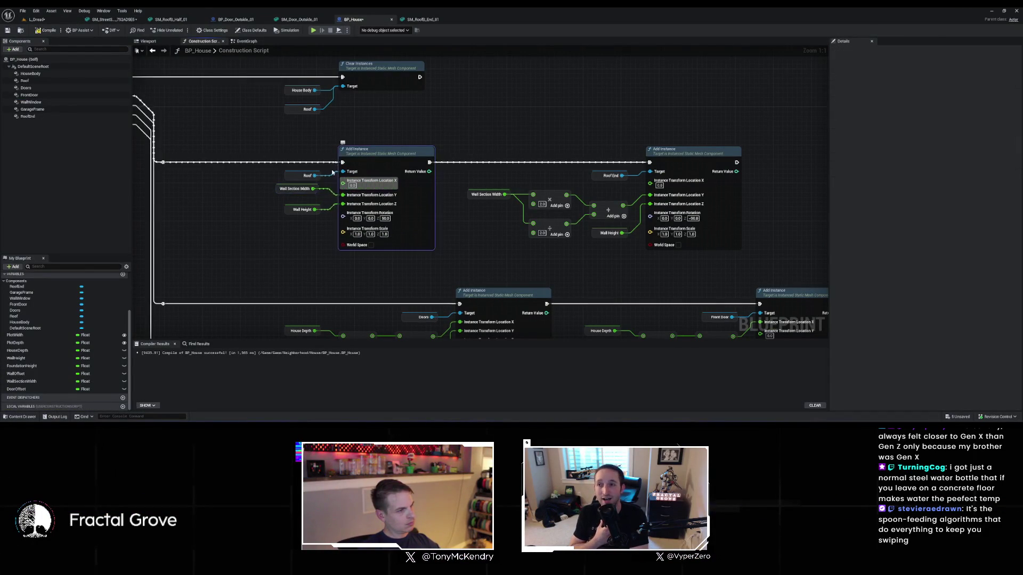
key("ctrl+s")
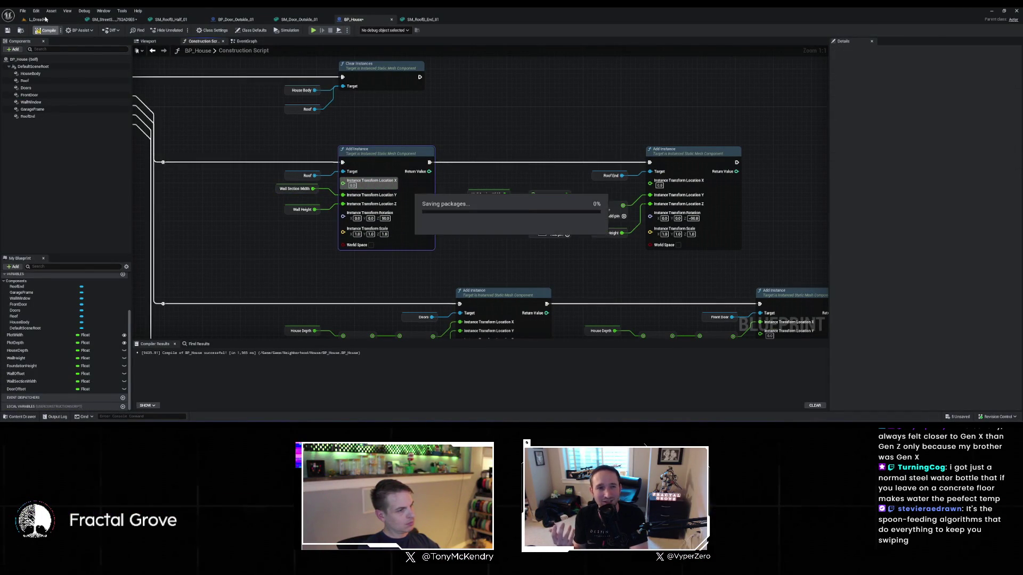
left_click(45, 19)
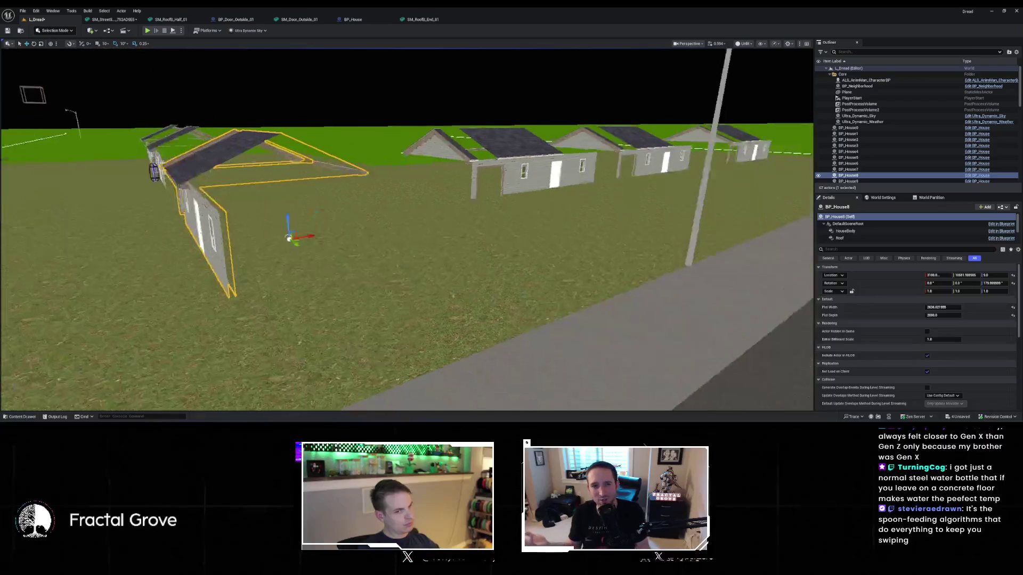
left_click_drag(125, 60, 125, 60)
left_click(353, 20)
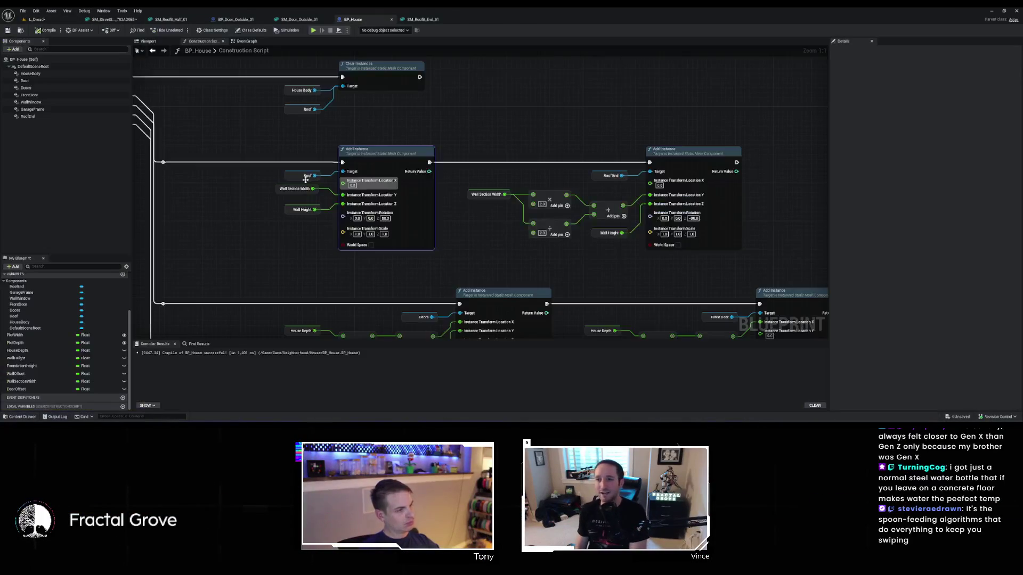
Add a Multiply node after Wall Section Width and wire its result into the roof Location Y
mouse_move(310, 189)
left_mouse_down()
mouse_move(244, 189)
mouse_move(253, 202)
left_mouse_up()
type("multiply")
key("Return")
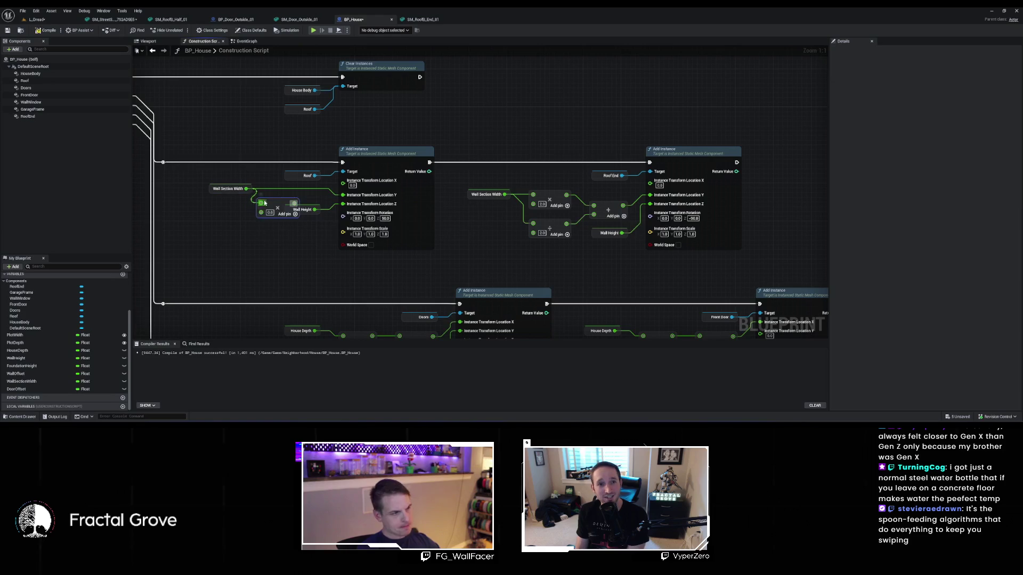
left_click(269, 213)
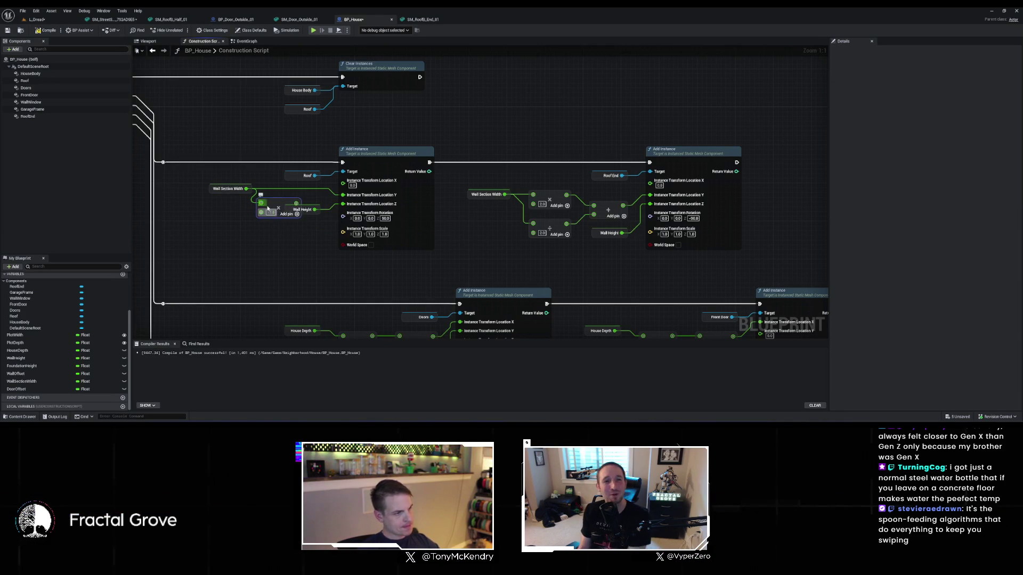
left_click_drag(286, 212, 345, 189)
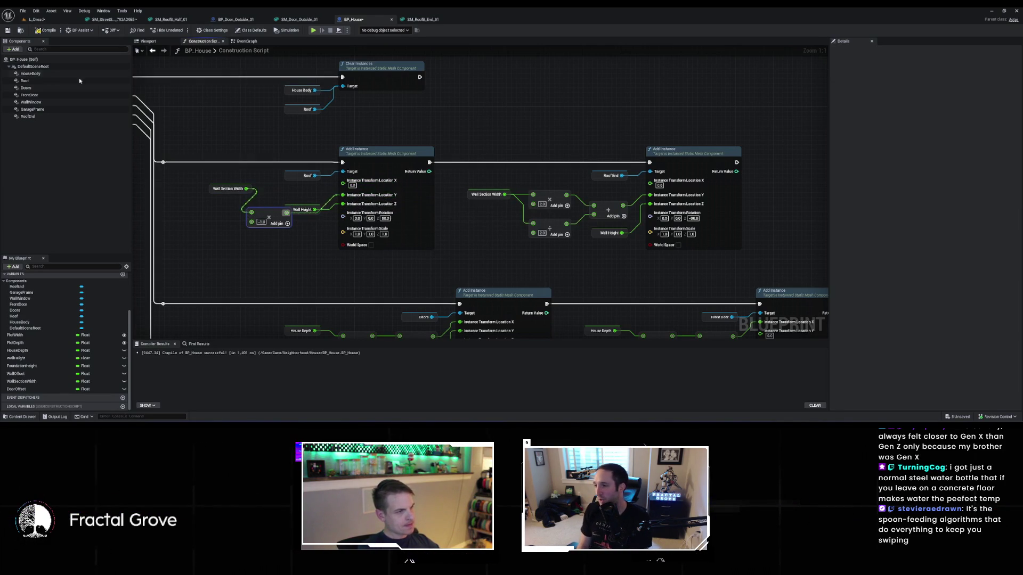
Set the multiplier to -0.5 and compare the roof placement in the L_Dread level
left_click(50, 20)
mouse_move(405, 230)
left_mouse_down()
mouse_move(490, 223)
mouse_move(405, 228)
left_mouse_up()
left_click_drag(469, 200, 471, 199)
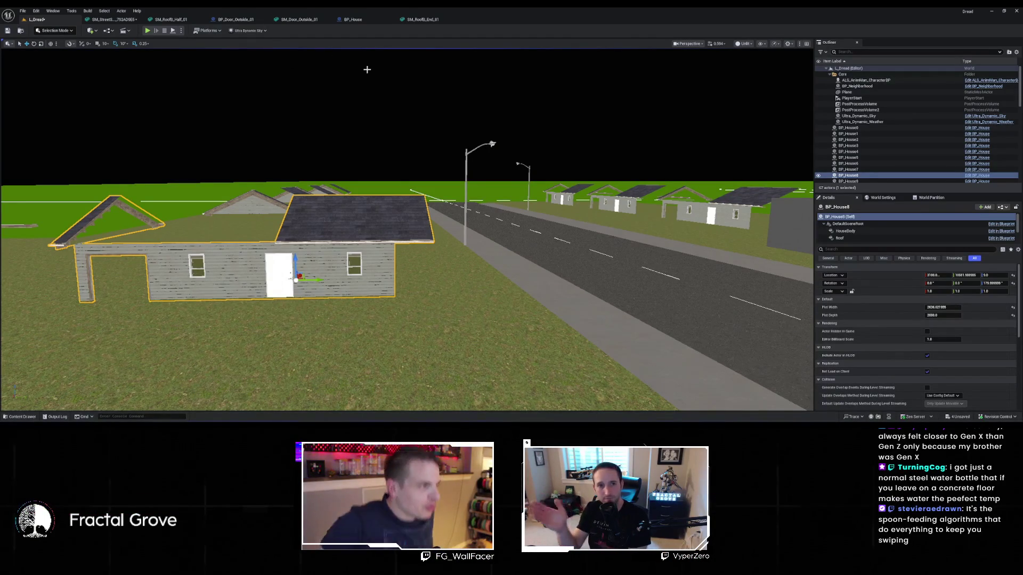
left_click(361, 20)
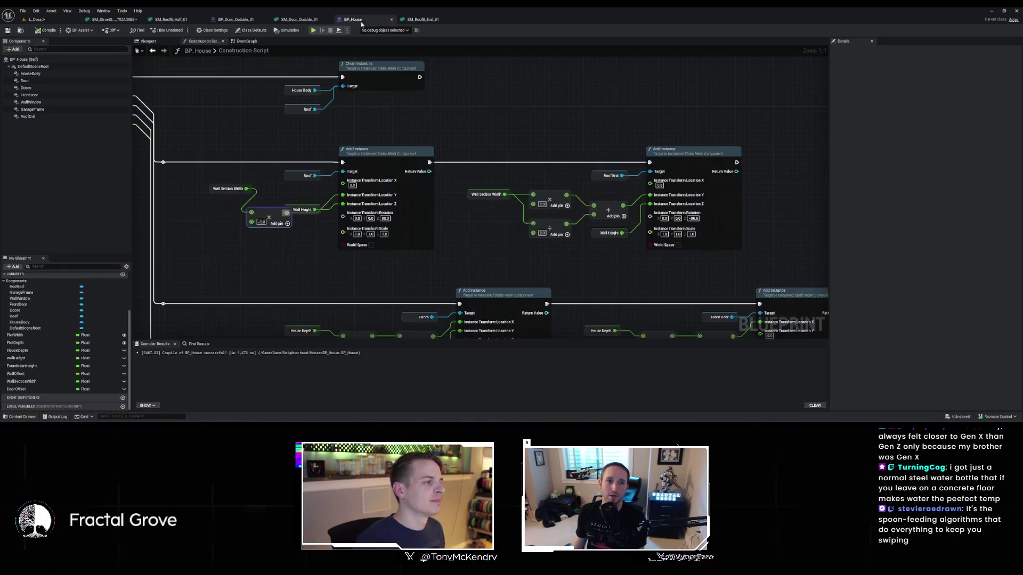
left_click_drag(267, 215, 234, 227)
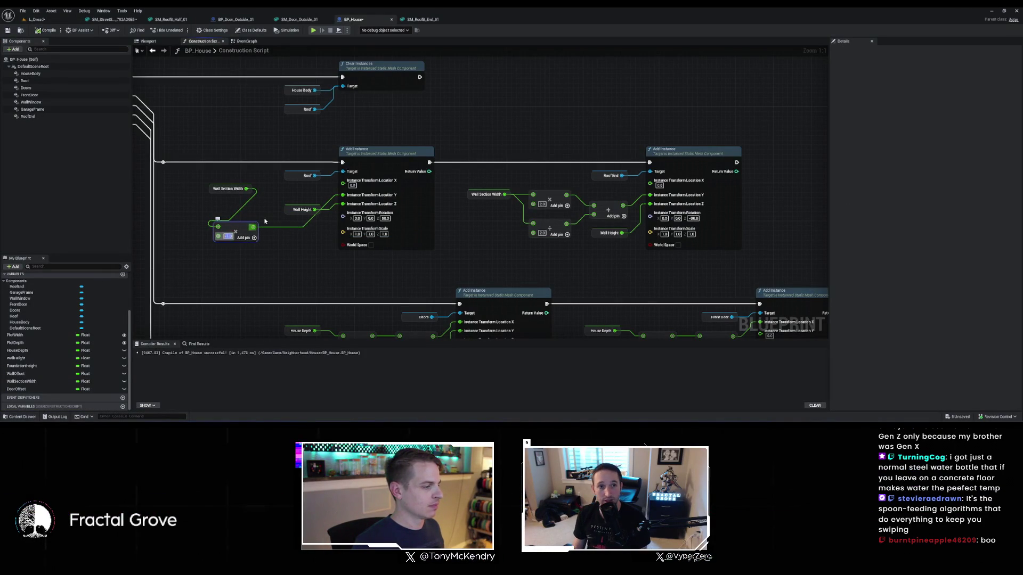
type("-0.5")
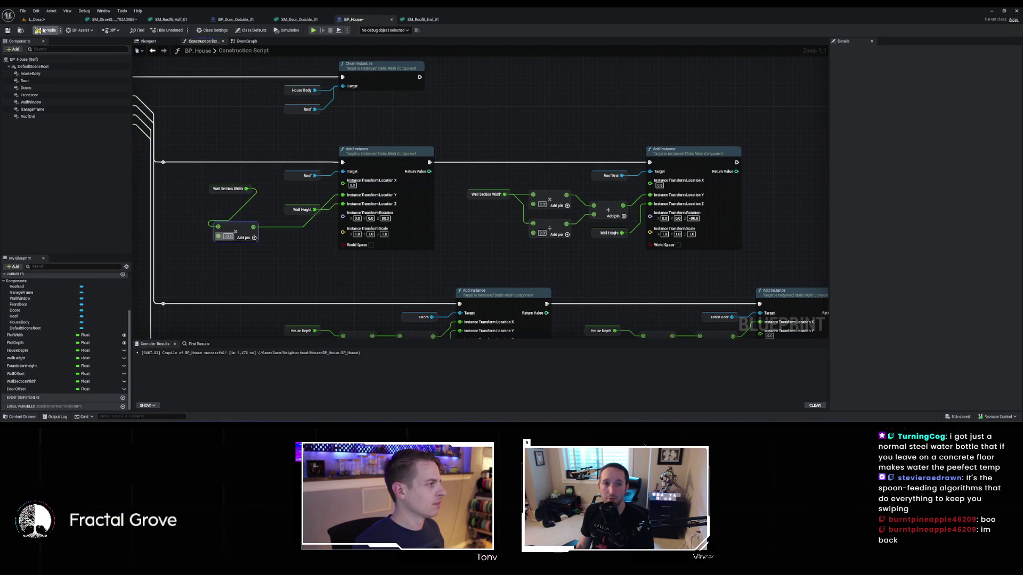
left_click(48, 20)
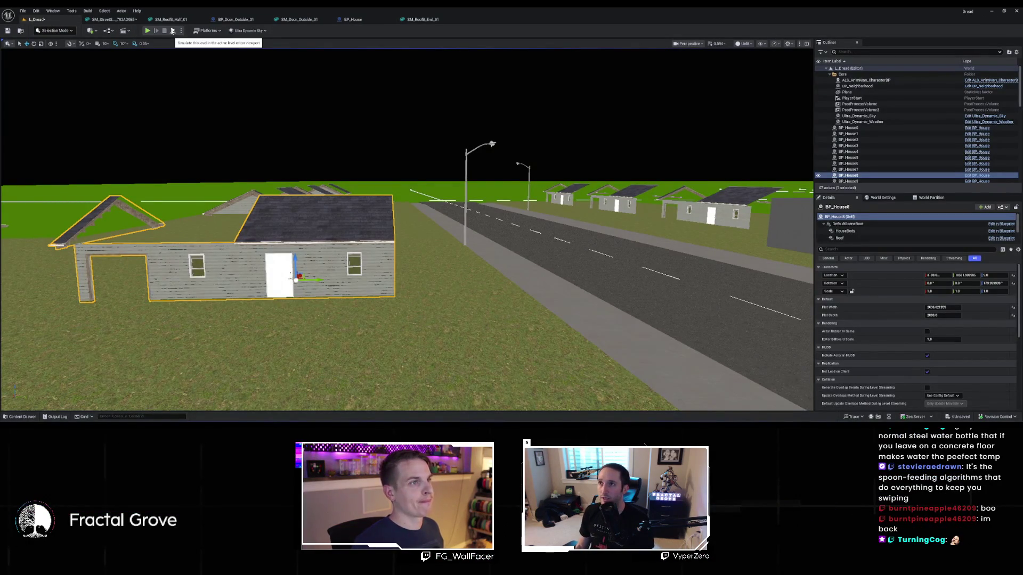
left_click(352, 19)
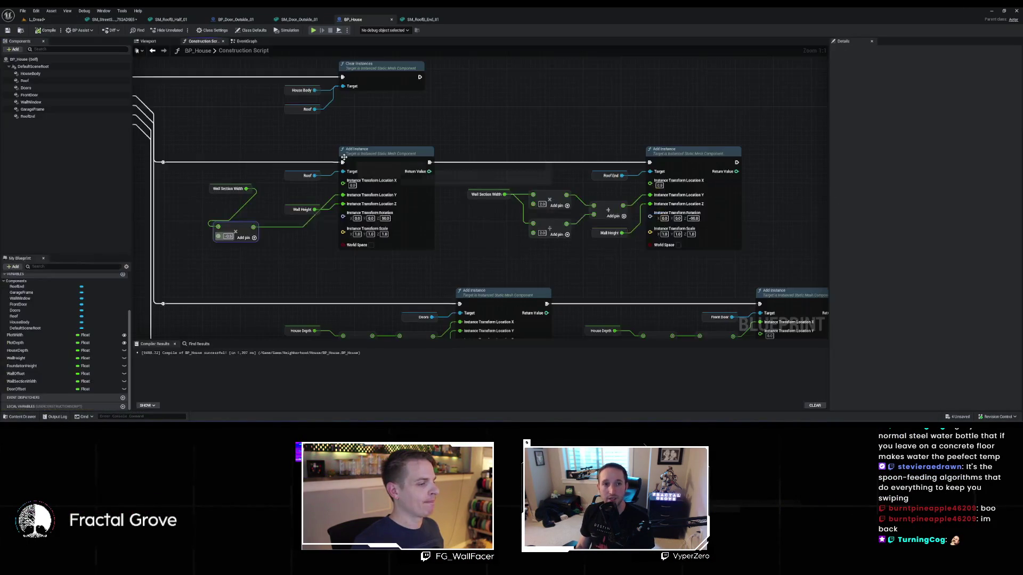
Duplicate the roof Add Instance nodes and chain the copy after the original
mouse_move(505, 162)
left_mouse_down()
mouse_move(429, 172)
mouse_move(666, 269)
mouse_move(582, 246)
mouse_move(553, 210)
left_mouse_up()
key("ctrl+c")
key("ctrl+v")
left_click_drag(391, 178, 685, 173)
left_click_drag(611, 272, 454, 265)
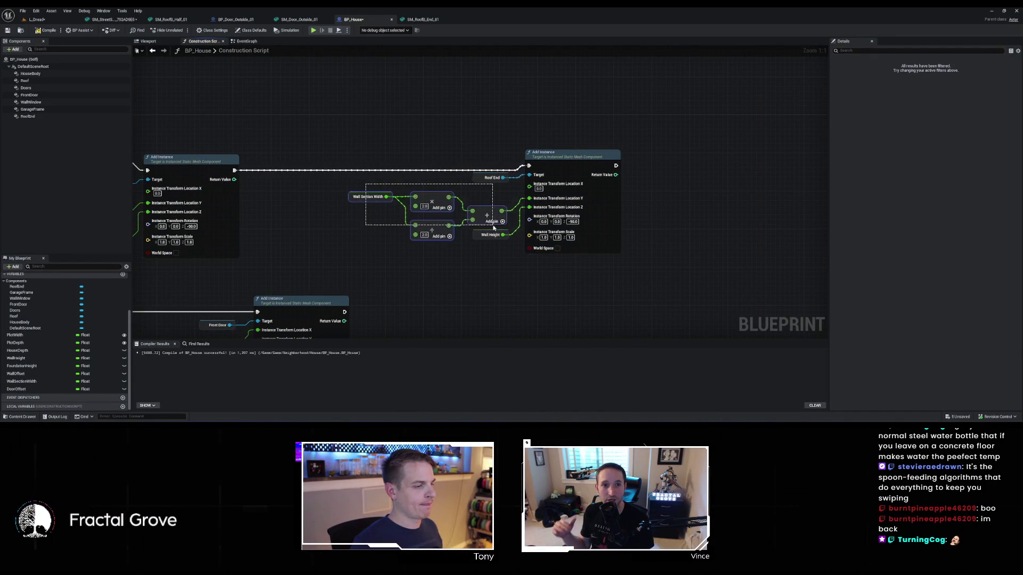
left_click_drag(475, 217, 391, 217)
left_click(436, 226)
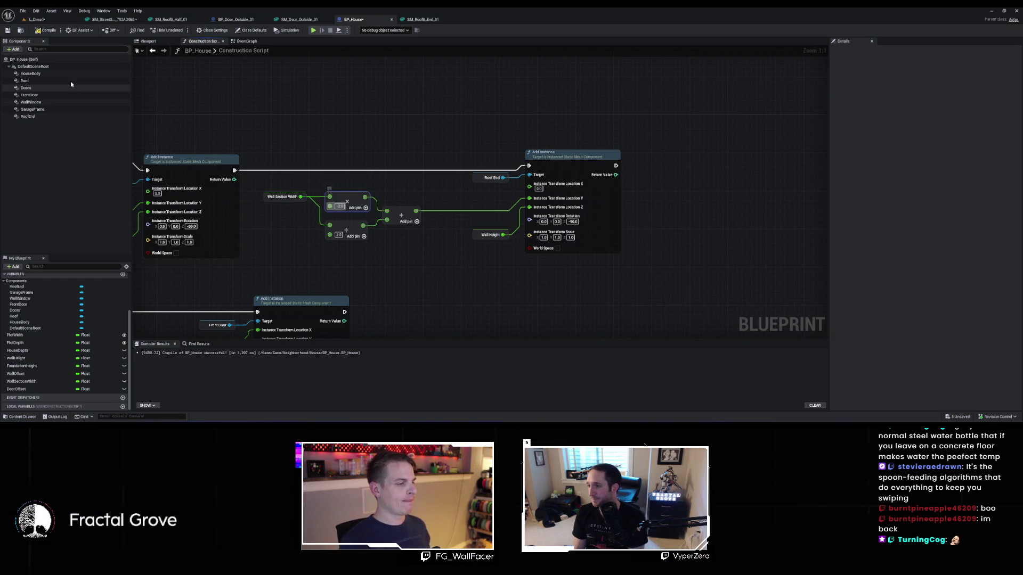
Set the second roof instance's Z rotation to 90 after checking the house
left_click(39, 19)
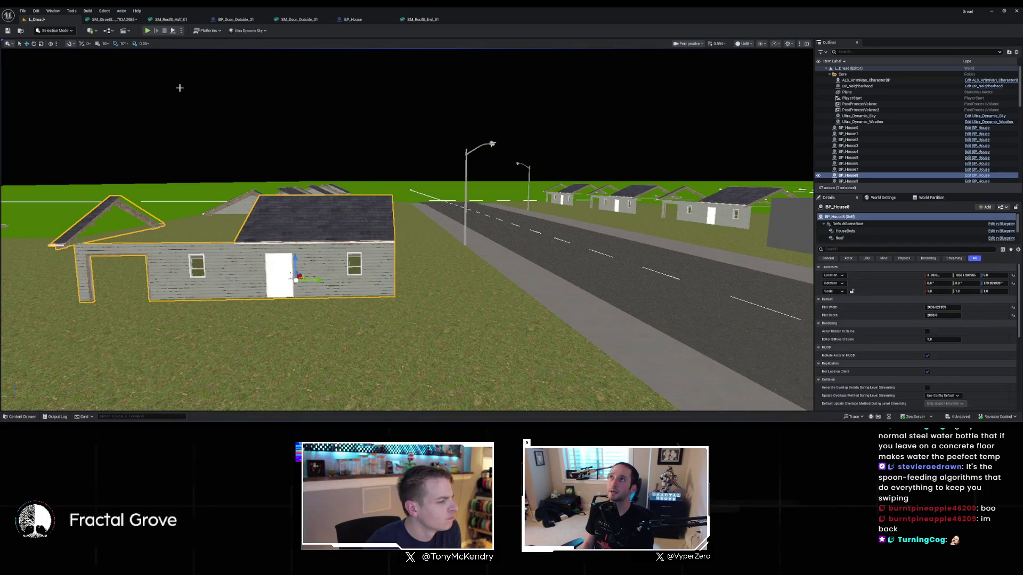
mouse_move(252, 120)
left_mouse_down()
mouse_move(269, 80)
mouse_move(223, 96)
mouse_move(240, 109)
left_mouse_up()
left_click(352, 19)
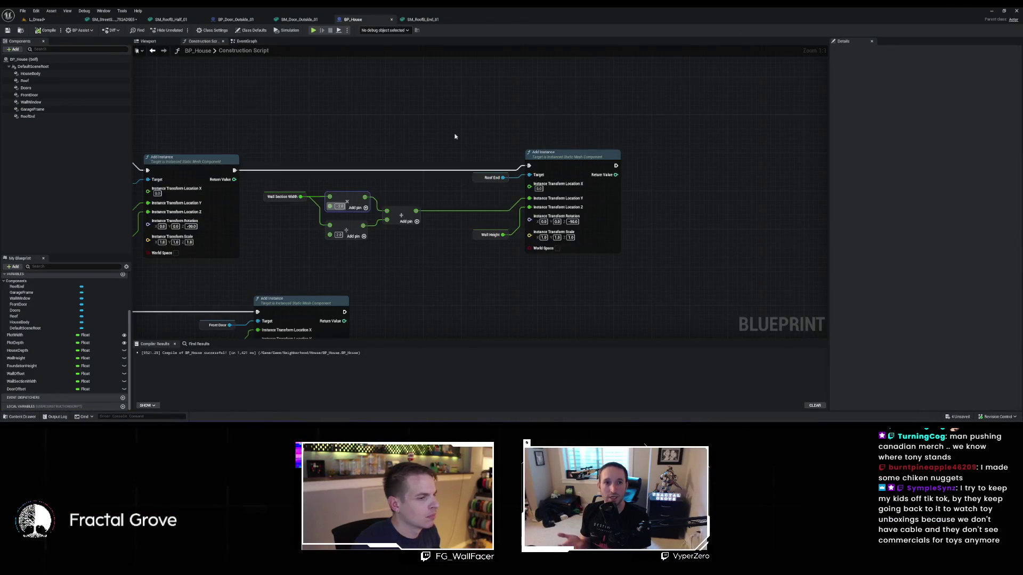
scroll(614, 137, "down", 1)
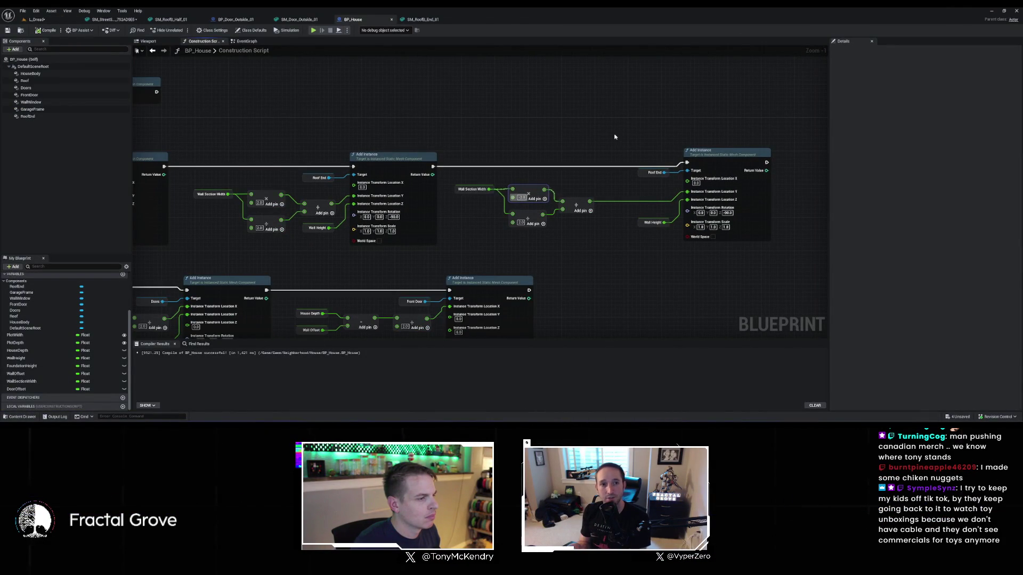
left_click(727, 212)
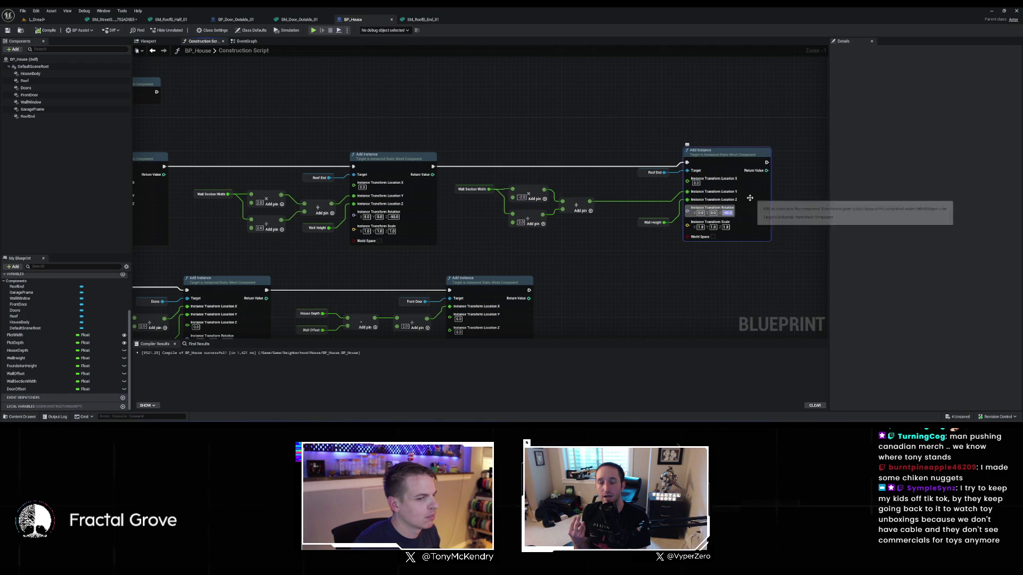
type("90")
key("Return")
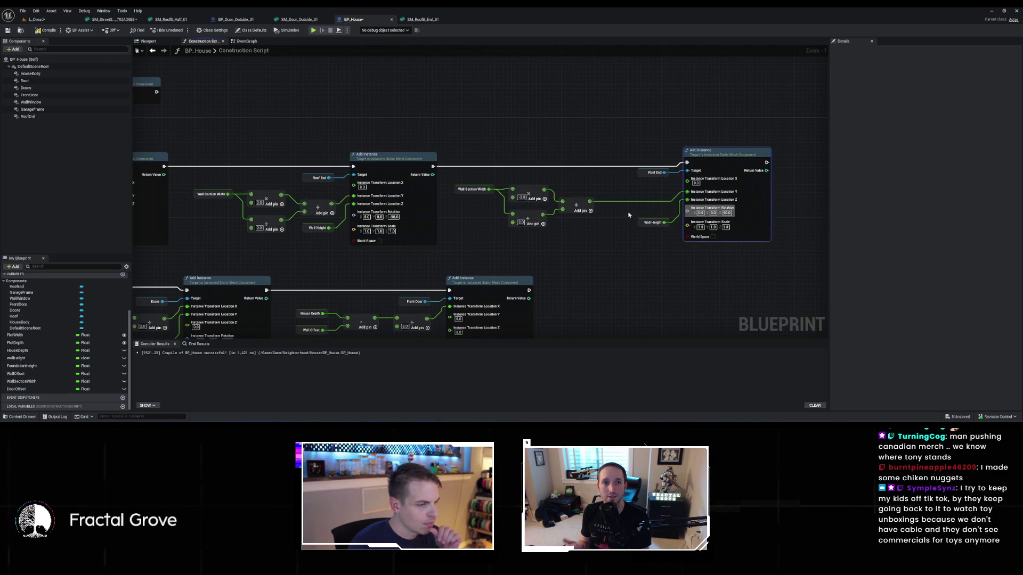
left_click(616, 225)
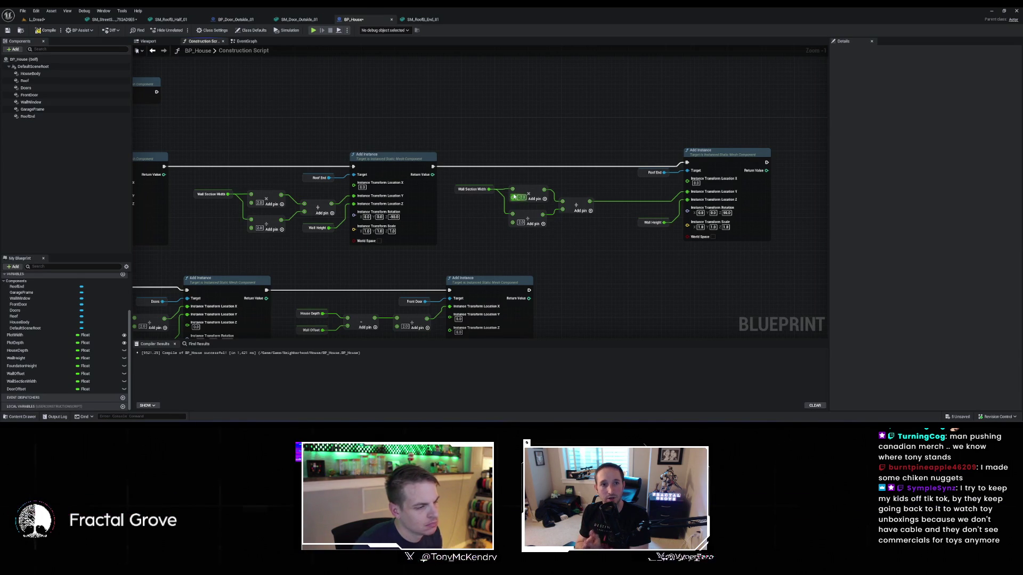
Add a 1.0 Multiply node off the Add output, wire it to Location Y, and view the level
left_click_drag(590, 202, 601, 187)
left_click(615, 199)
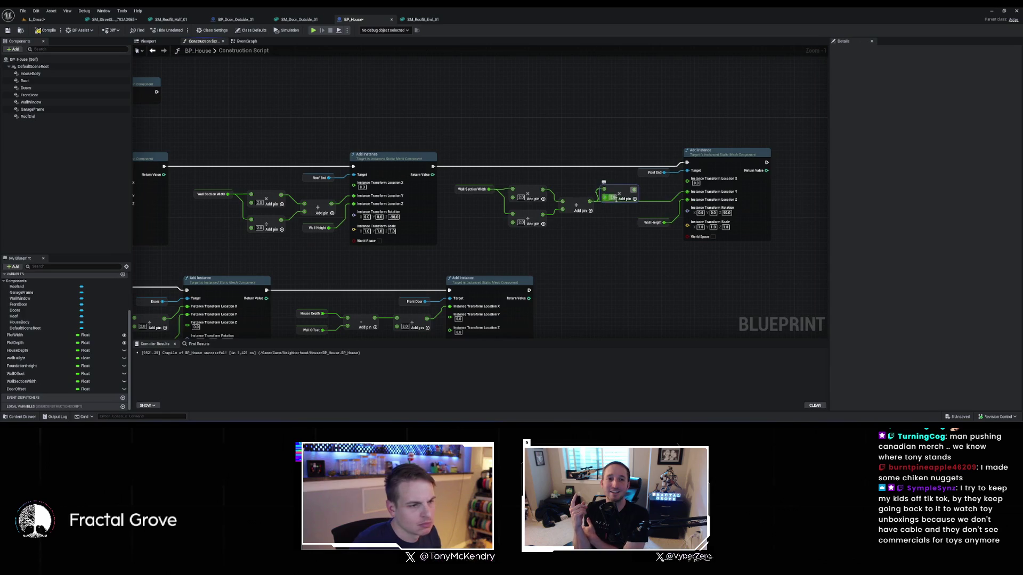
type("1")
key("Return")
left_click_drag(633, 189, 687, 191)
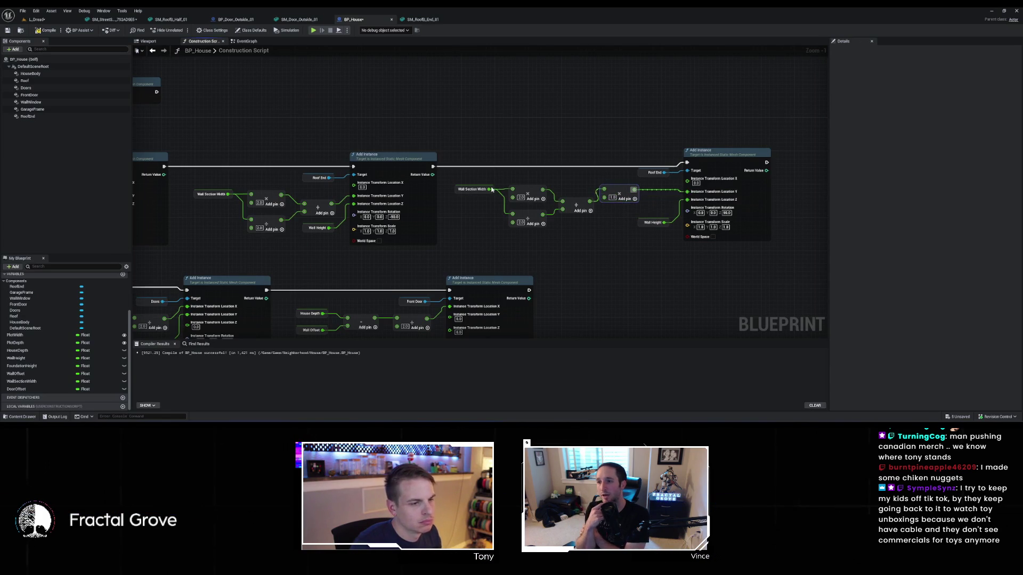
left_click(47, 20)
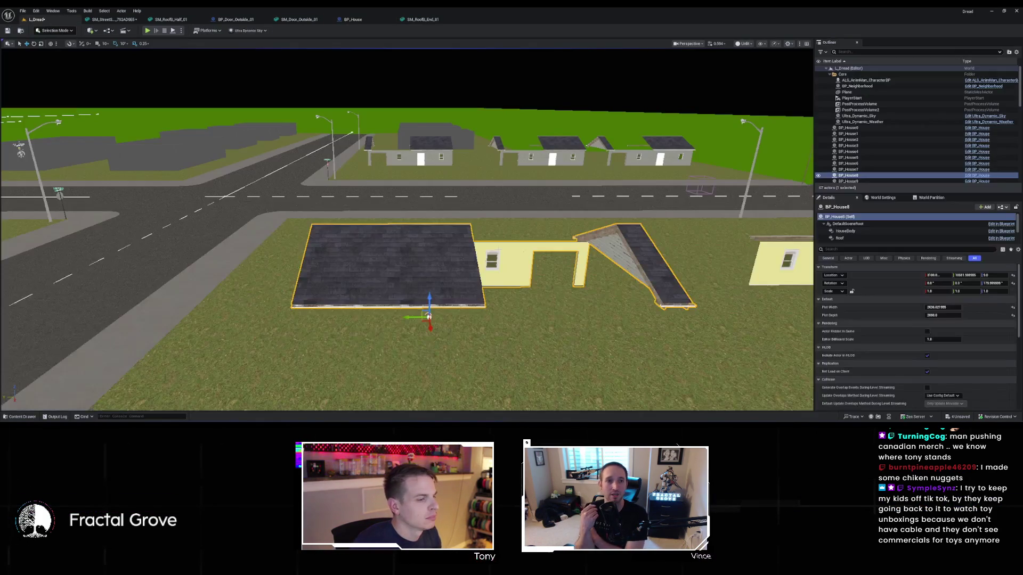
left_click_drag(405, 234, 107, 234)
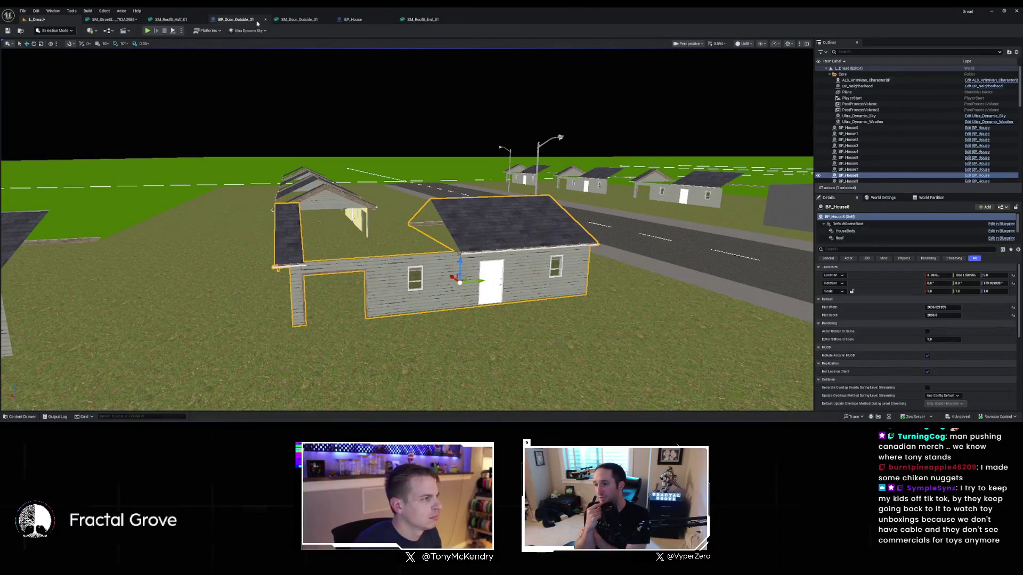
Edit the 1.0 multiplier value and review the house from the side in the level
left_click(349, 19)
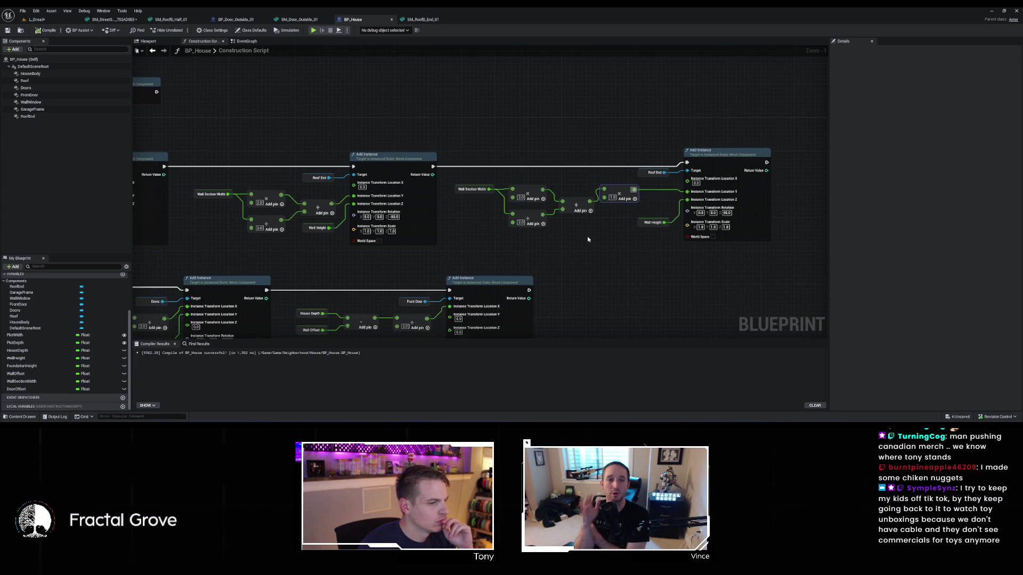
left_click(612, 198)
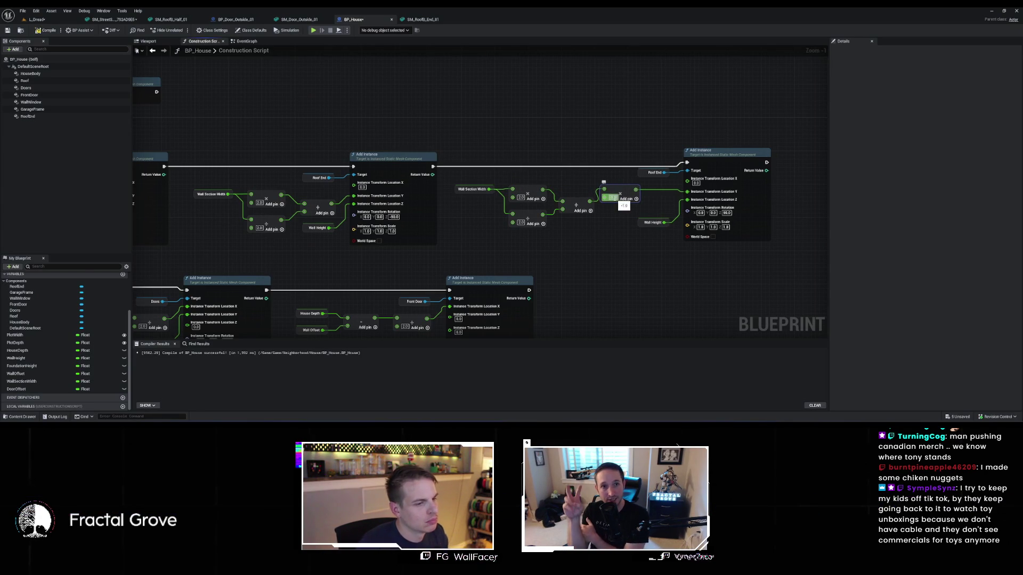
left_click(47, 22)
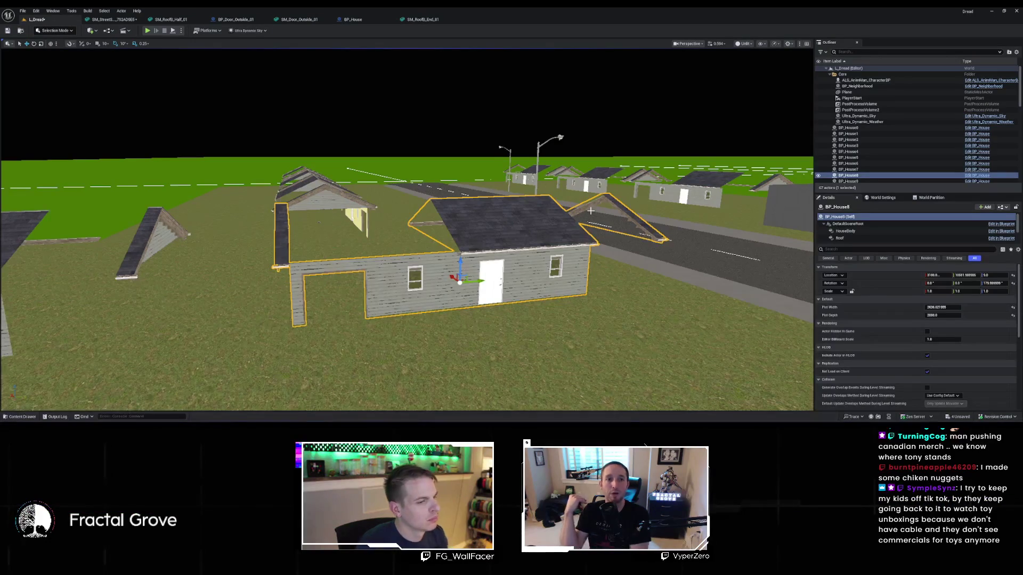
key("d")
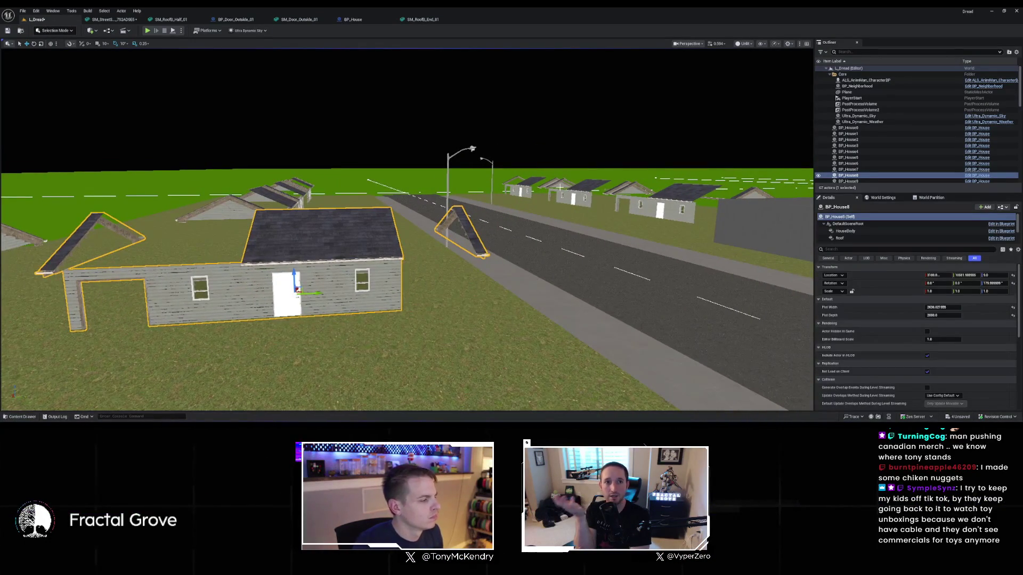
key("a")
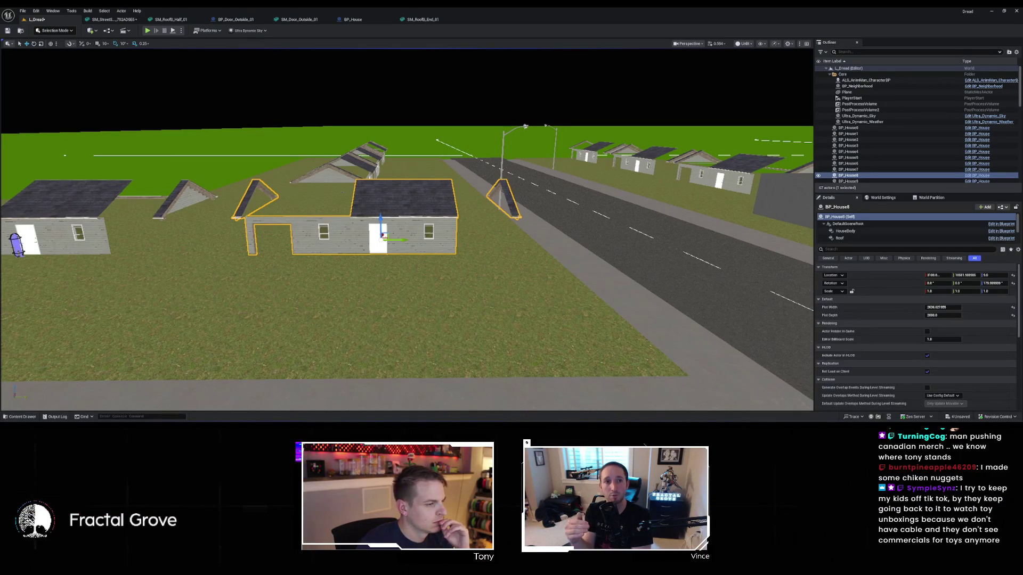
Remove the old Add, -1.0 subtract and 2.0 divide nodes, then check the roof ends
left_click(379, 20)
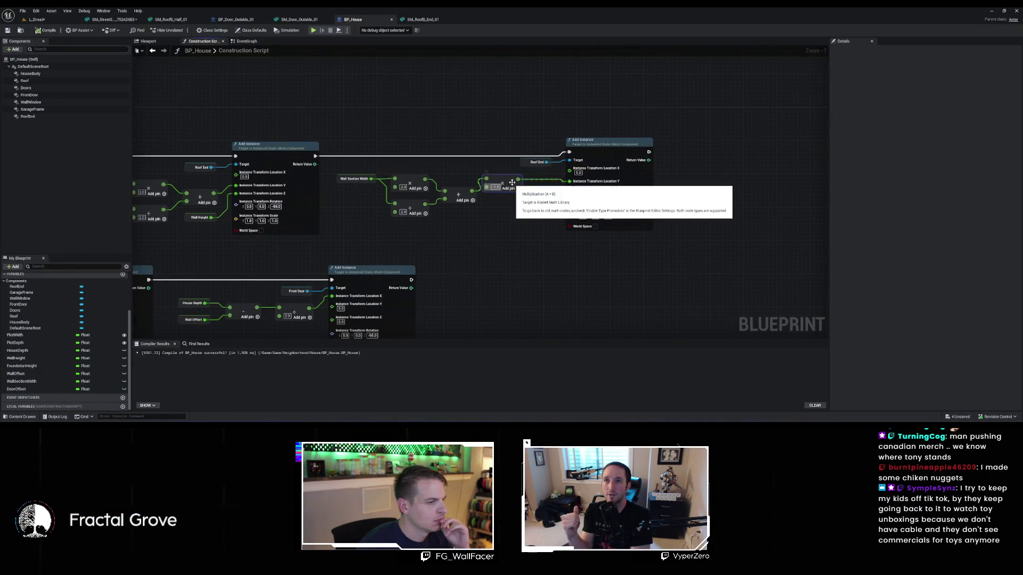
left_click_drag(512, 183, 520, 190)
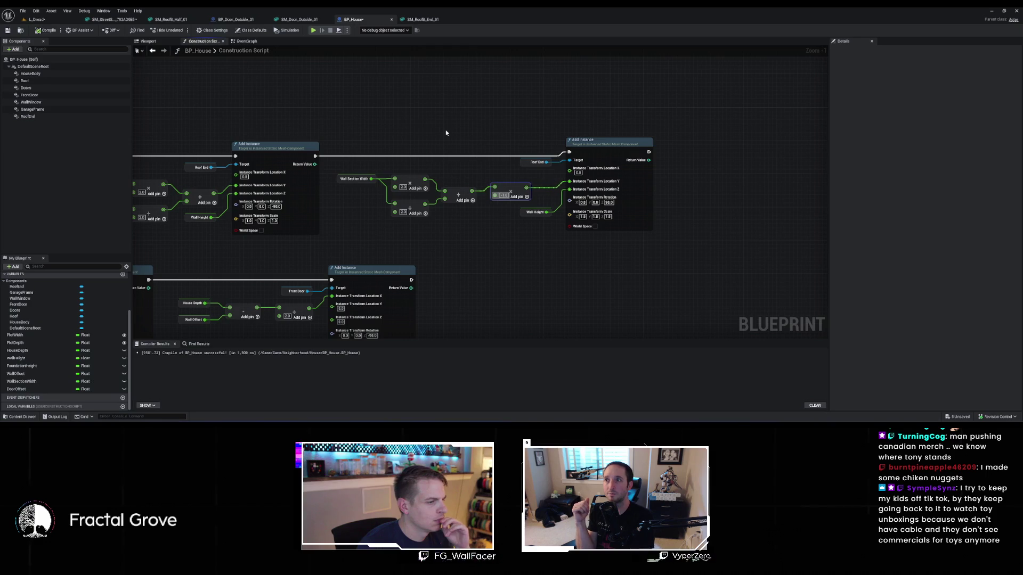
left_click(447, 197)
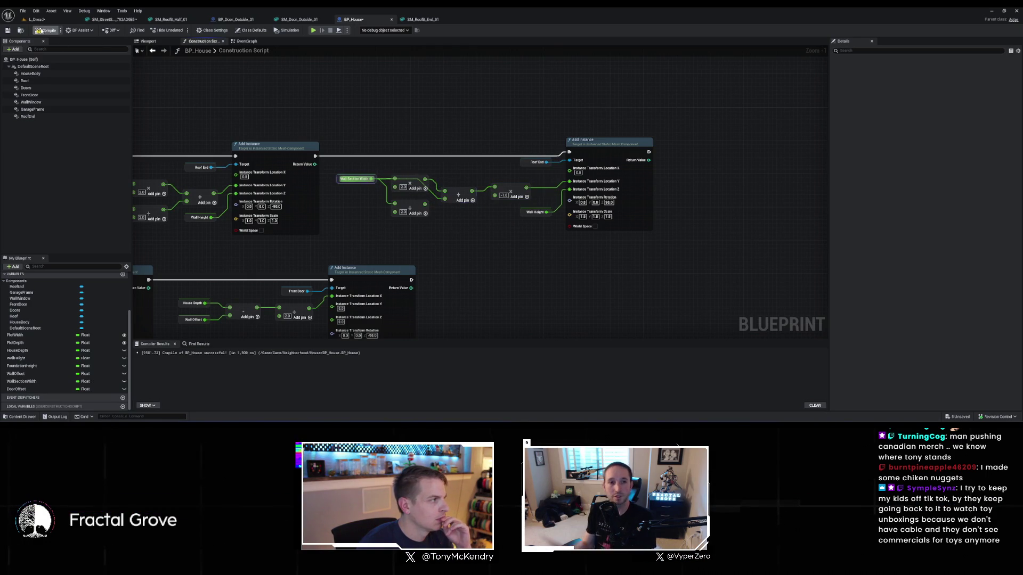
left_click(43, 19)
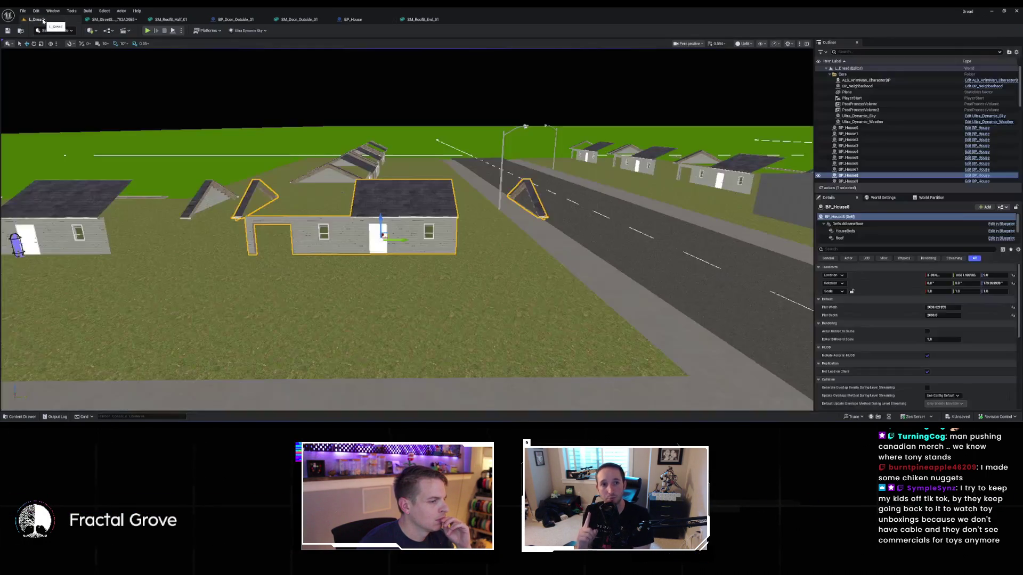
left_click(345, 19)
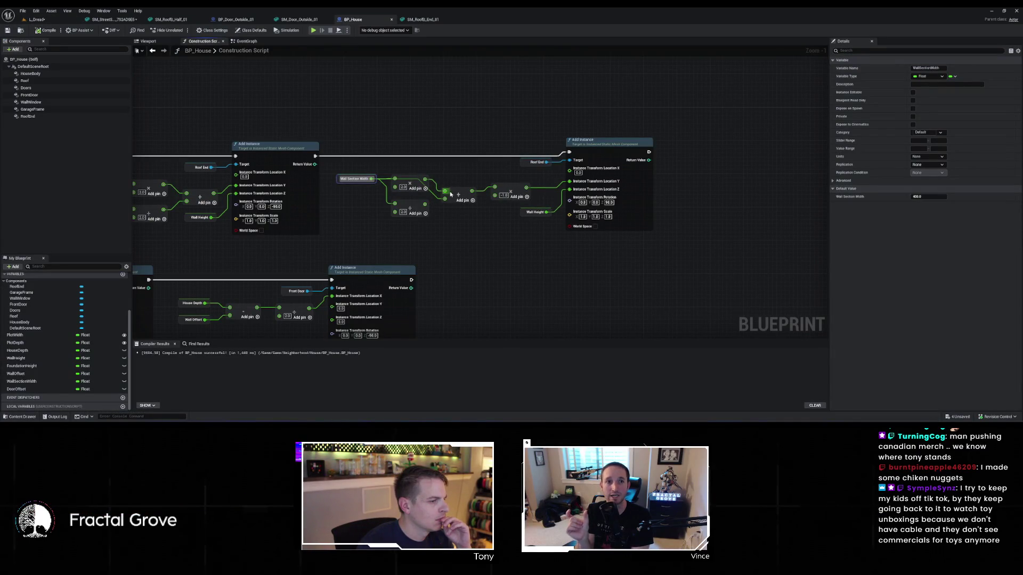
key("ctrl+z")
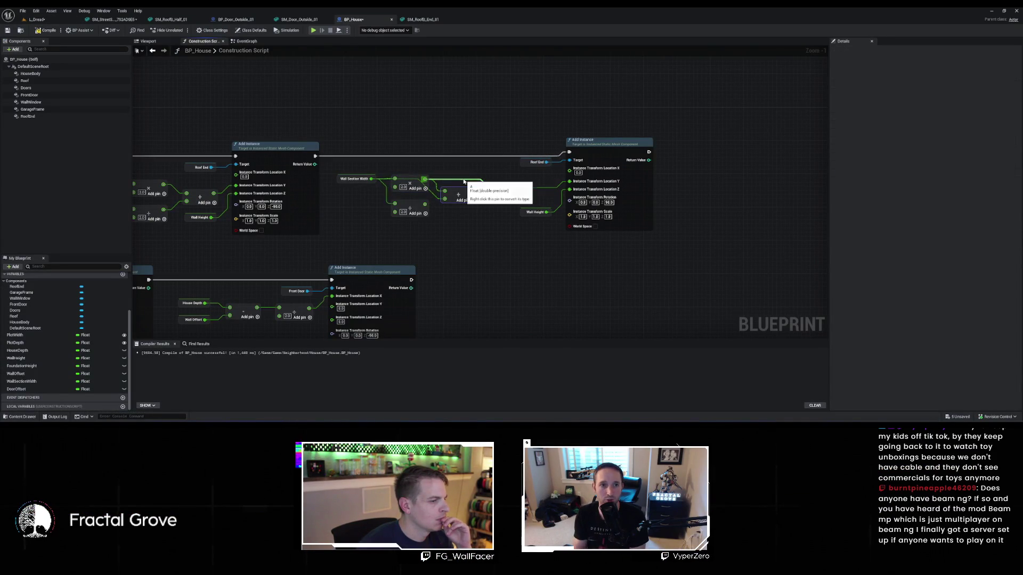
key("ctrl+z")
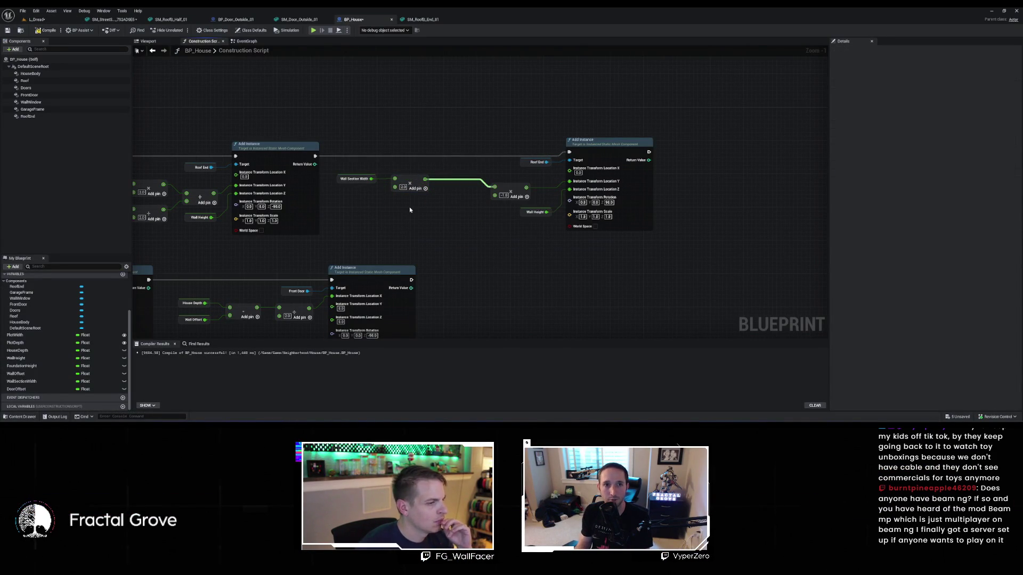
left_click(53, 21)
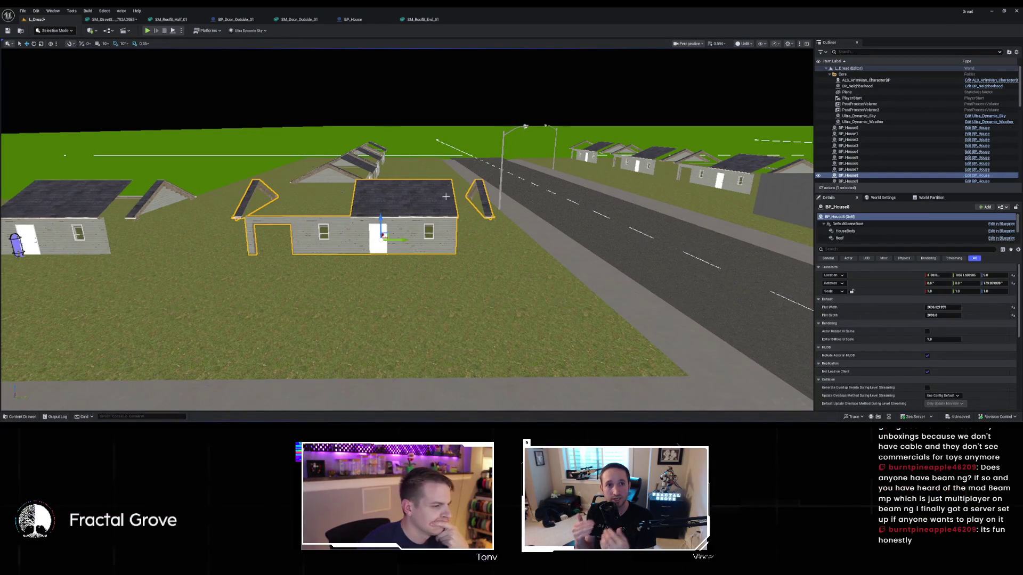
left_click(348, 20)
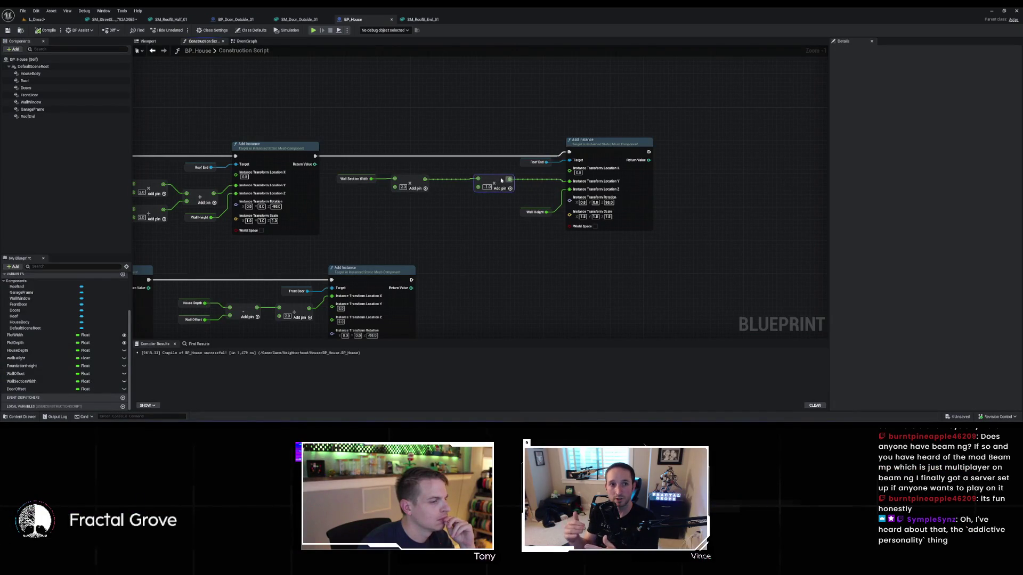
Add a second Multiply node and a Divide node fed by Wall Section Width, then inspect the house
left_click_drag(425, 179, 447, 196)
type("*")
key("Return")
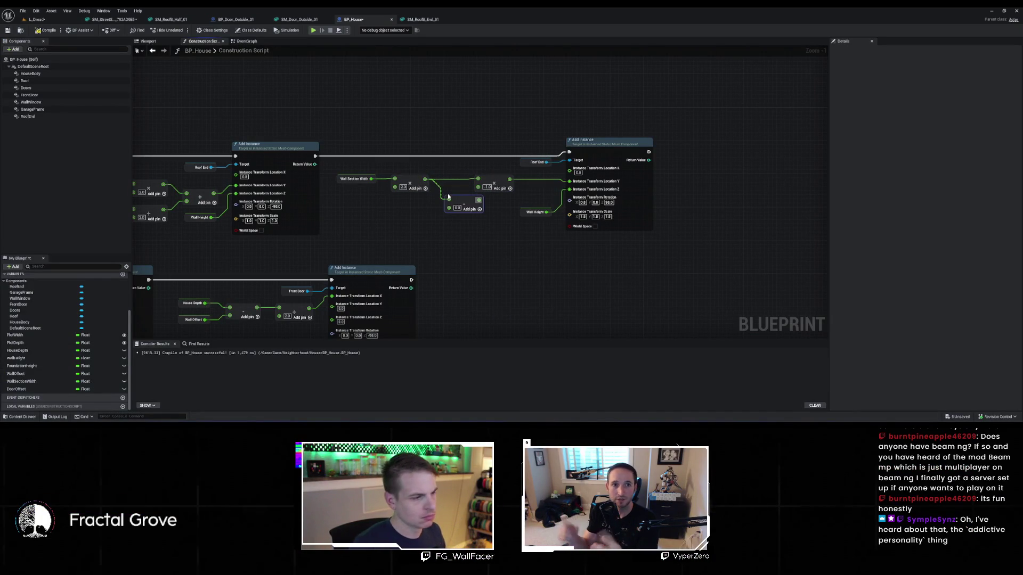
mouse_move(371, 179)
left_mouse_down()
mouse_move(449, 212)
mouse_move(406, 215)
mouse_move(450, 210)
mouse_move(478, 179)
left_mouse_up()
type("/")
key("Return")
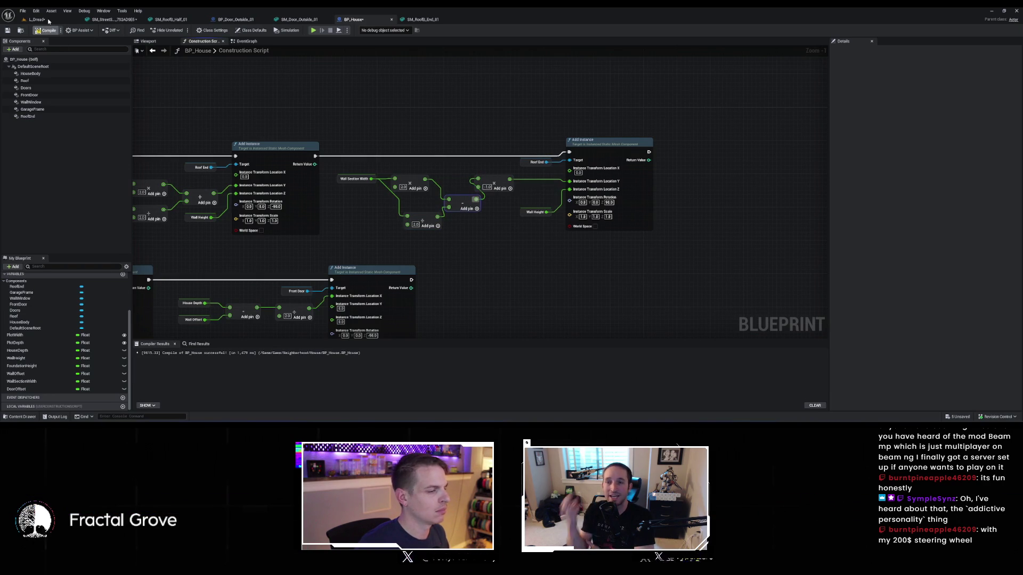
left_click(48, 21)
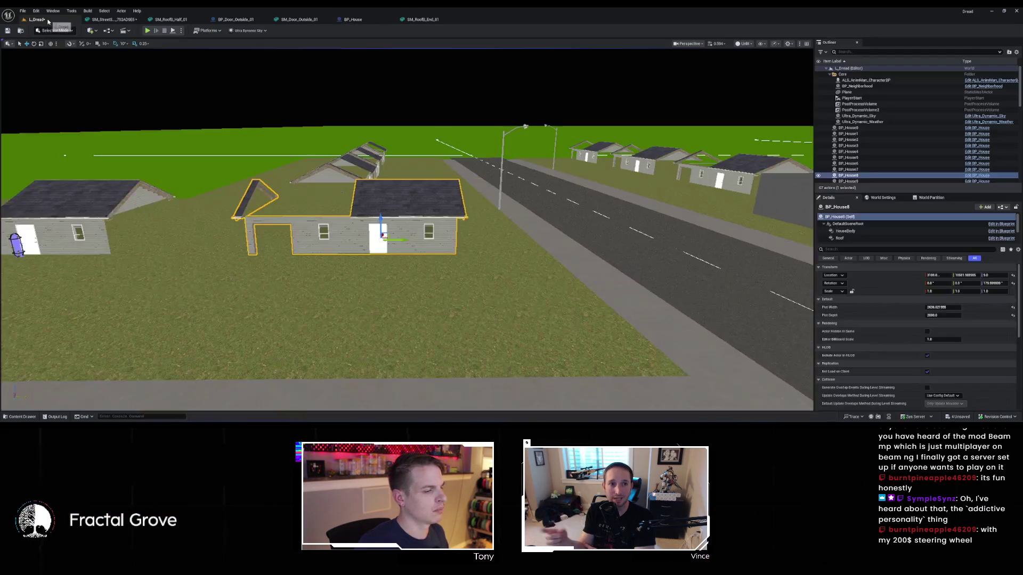
mouse_move(114, 58)
left_mouse_down()
mouse_move(144, 45)
mouse_move(69, 46)
left_mouse_up()
mouse_move(398, 173)
left_mouse_down()
mouse_move(381, 173)
mouse_move(397, 173)
mouse_move(366, 102)
left_mouse_up()
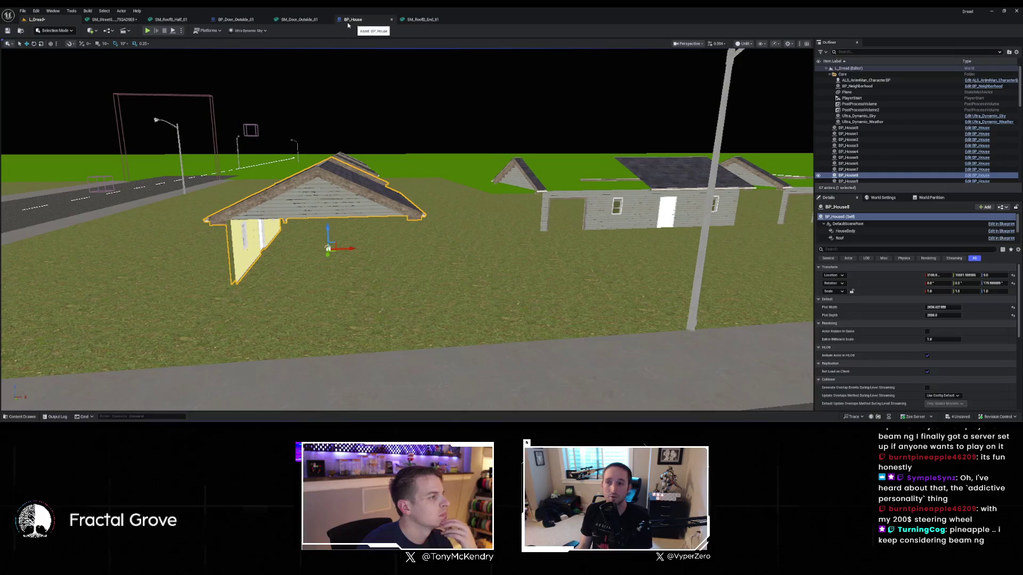
Browse the Building > Outer_Walls folders in the content browser to the half wall meshes
left_click(19, 417)
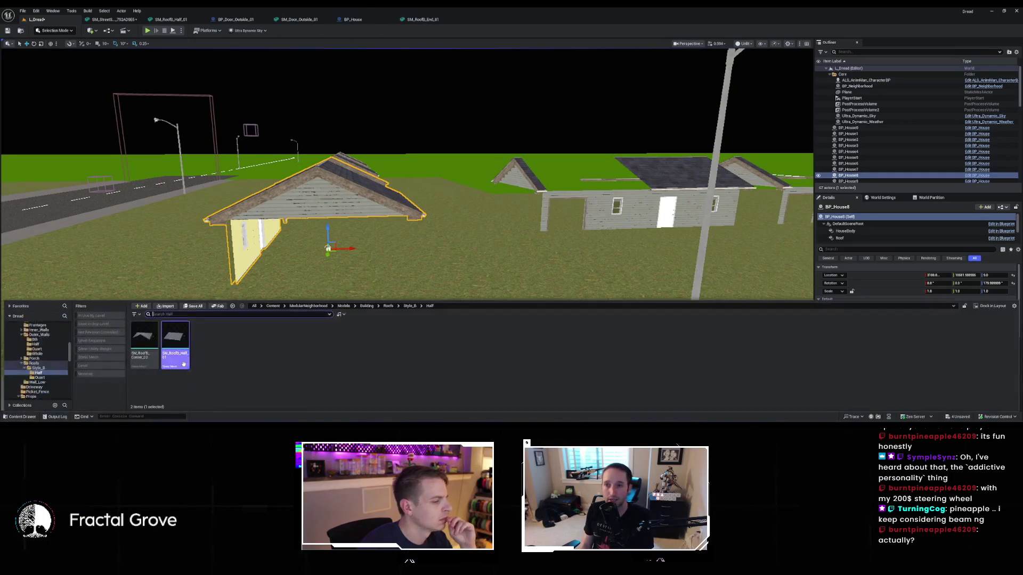
left_click(410, 306)
left_click(367, 306)
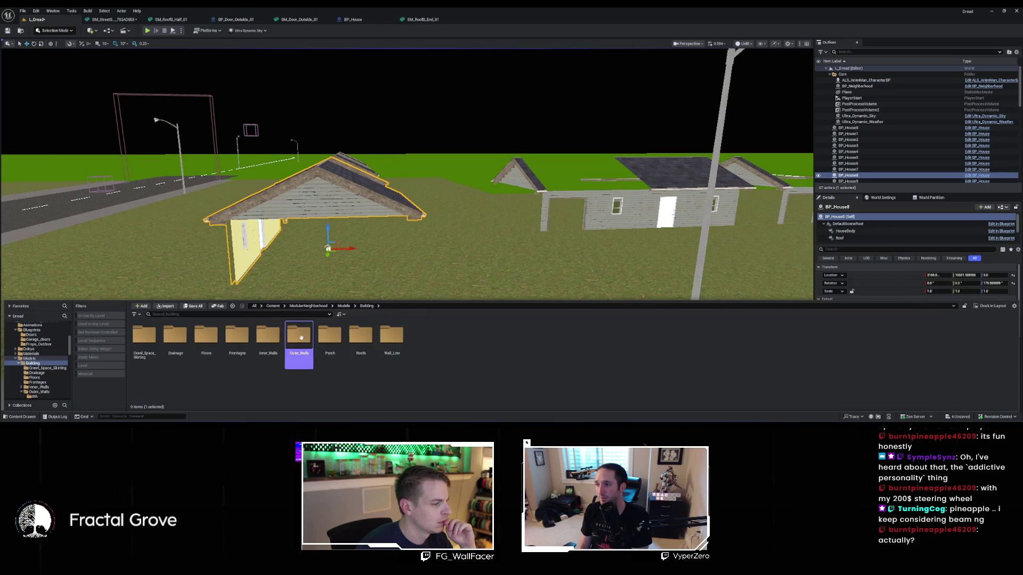
double_click(299, 340)
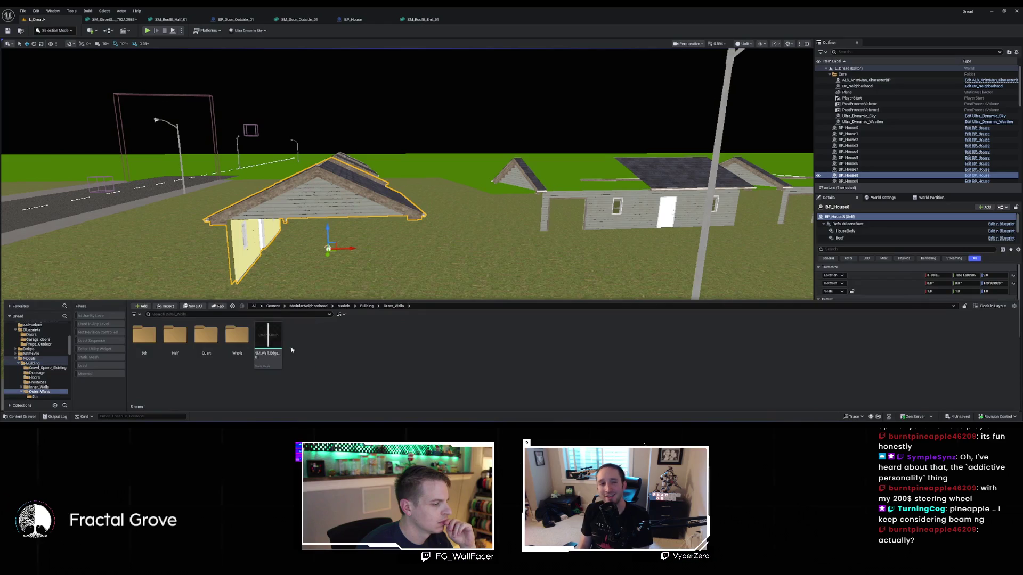
double_click(205, 336)
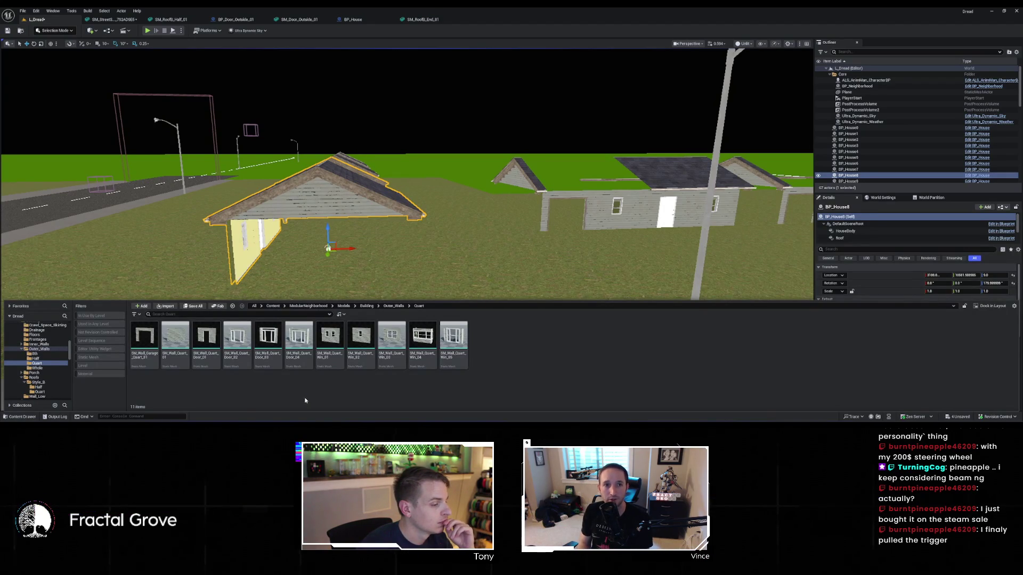
key("Up")
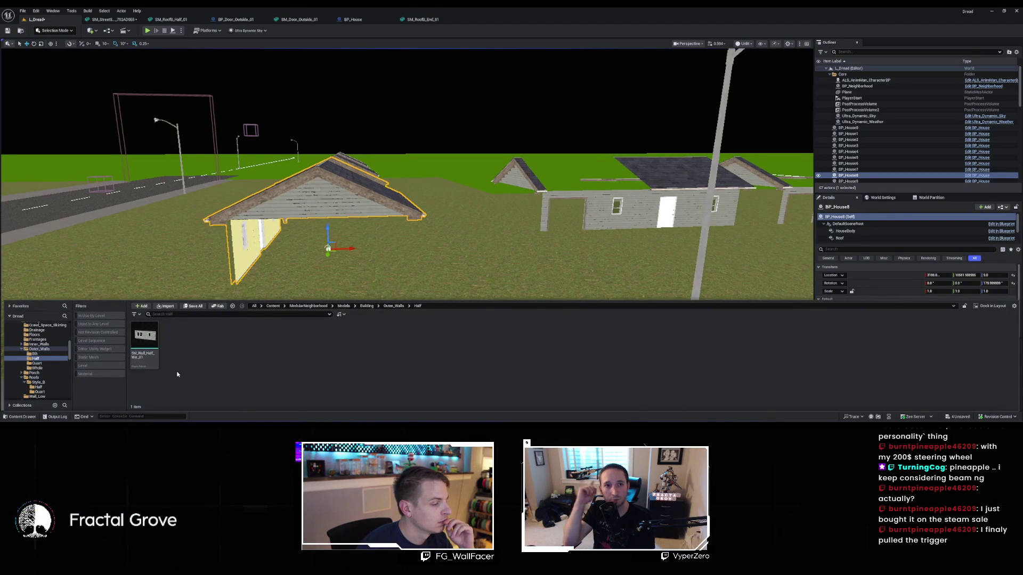
Place SM_Wall_Half_Win_01 in the level, delete it again, and switch to the other project's editor
mouse_move(153, 332)
left_mouse_down()
mouse_move(309, 277)
mouse_move(330, 334)
left_mouse_up()
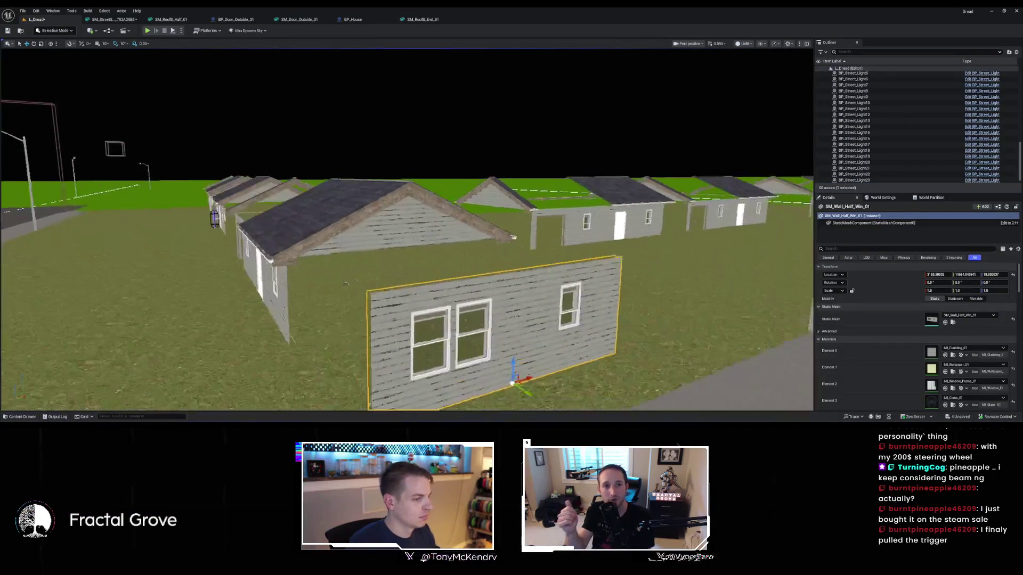
mouse_move(541, 277)
left_mouse_down()
mouse_move(384, 267)
mouse_move(380, 214)
left_mouse_up()
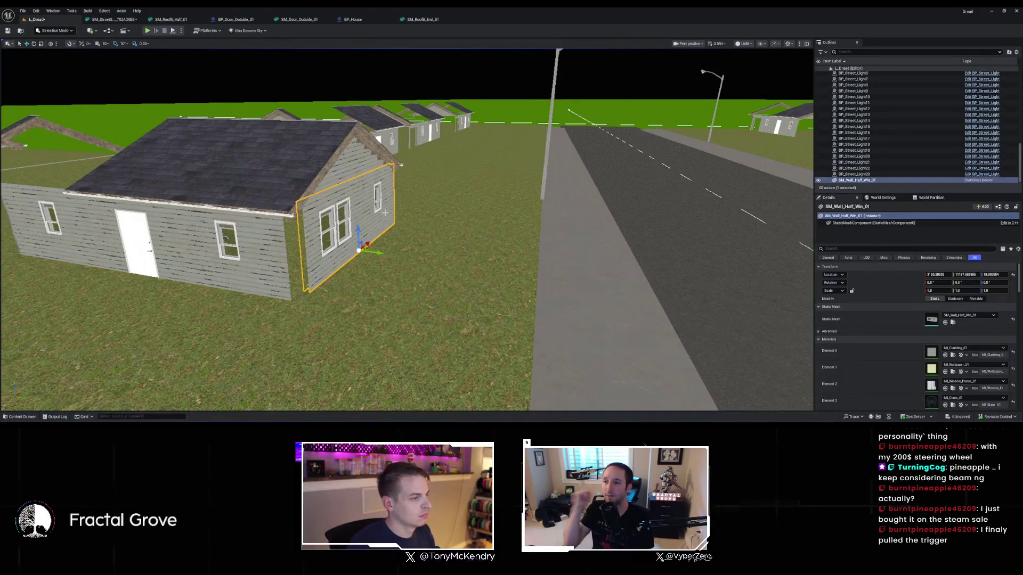
key("Delete")
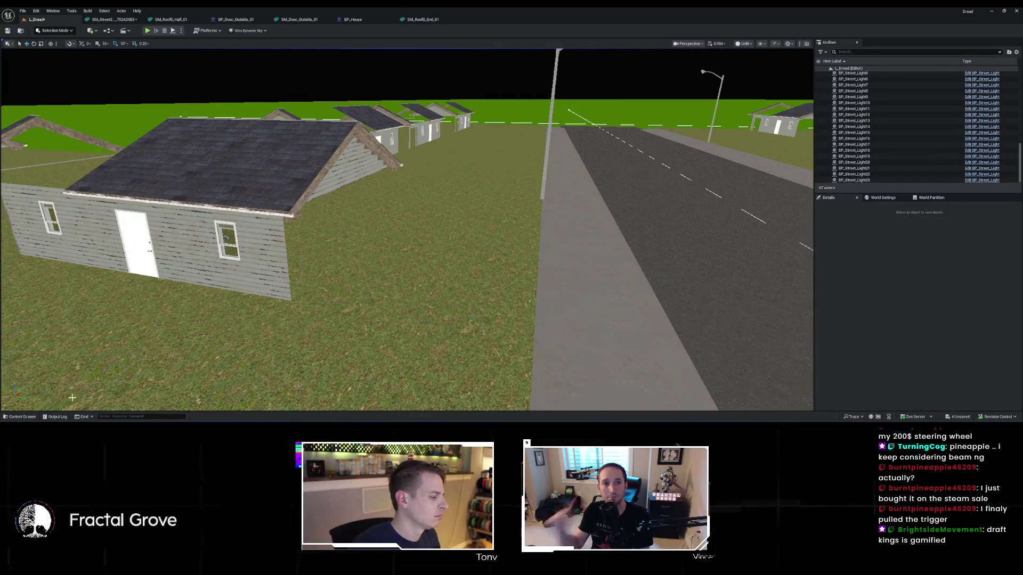
left_click(688, 405)
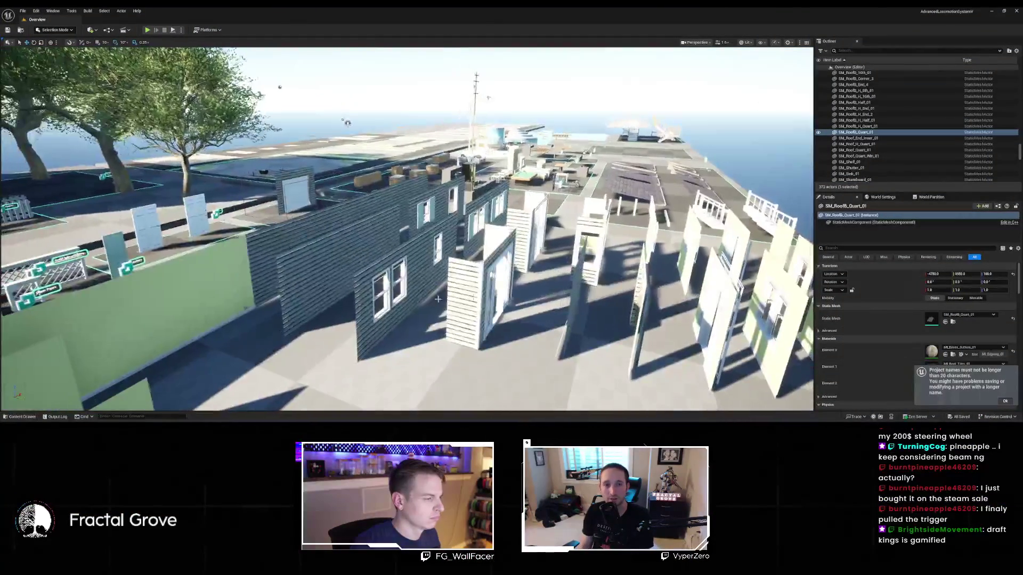
Locate the SM_Wall_Half_01 mesh asset, duplicate it, and delete the SM_Wall_Half_02 copy
left_click(360, 265)
right_click(355, 244)
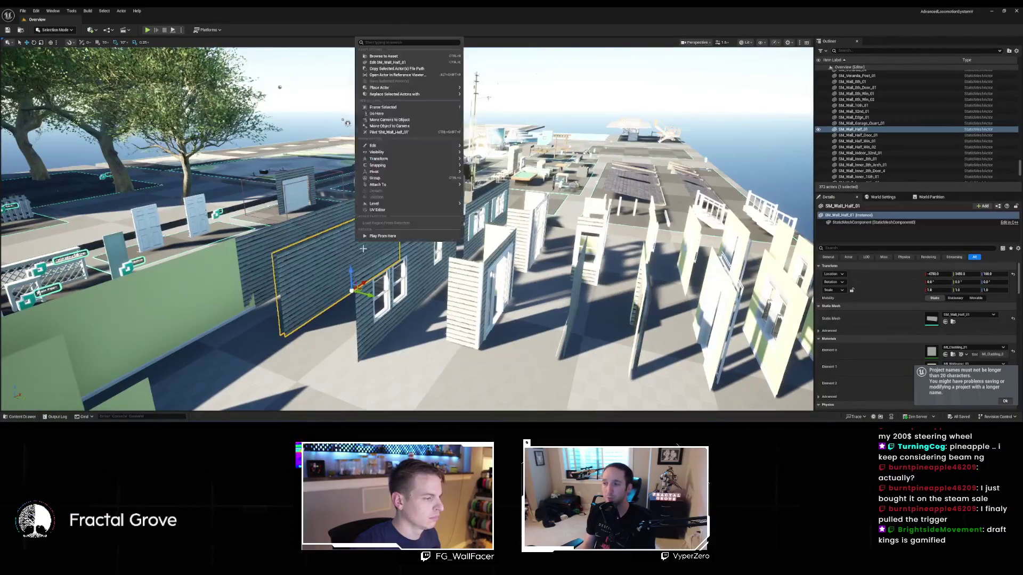
mouse_move(374, 171)
left_click(953, 321)
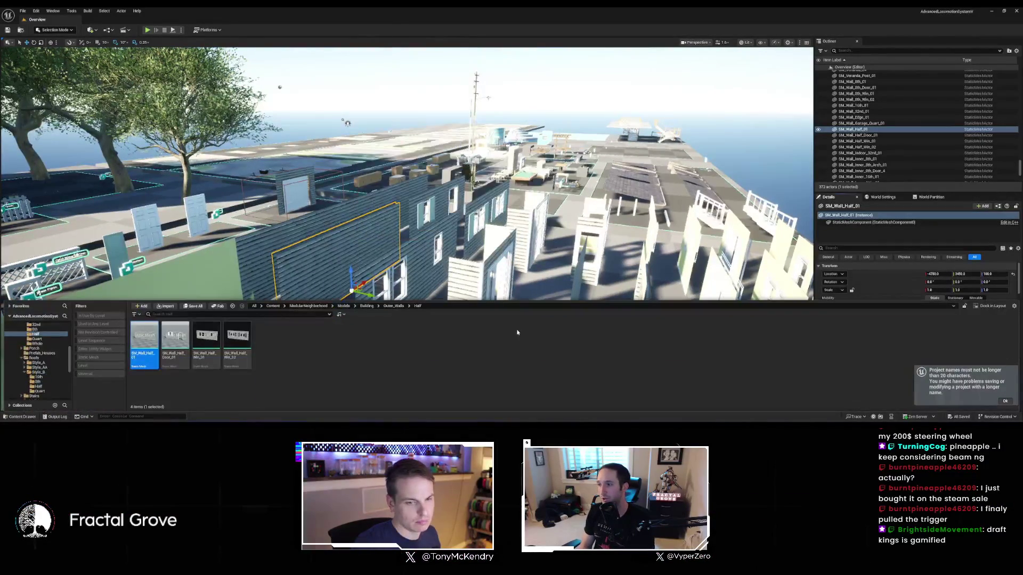
right_click(150, 338)
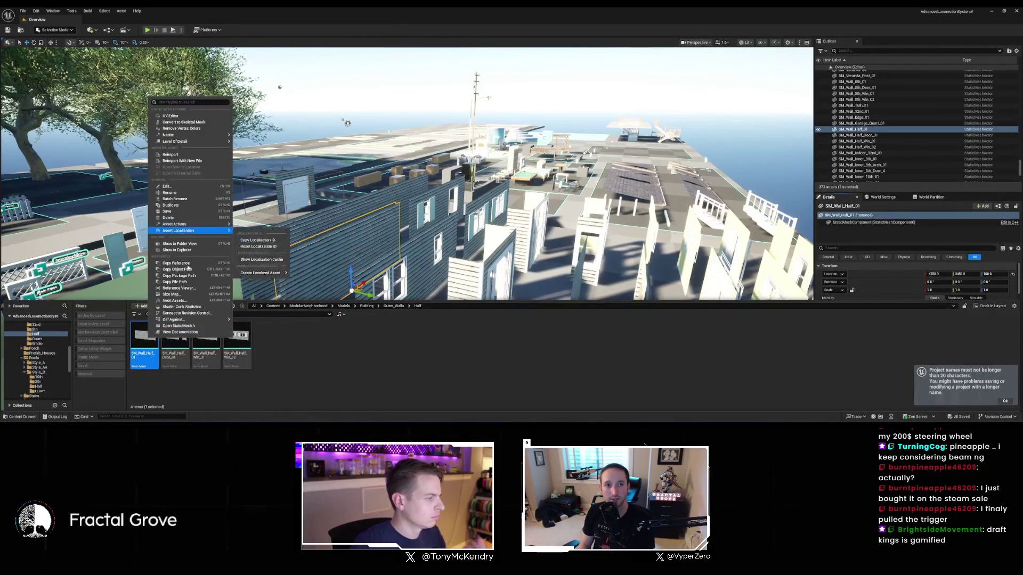
left_click(171, 205)
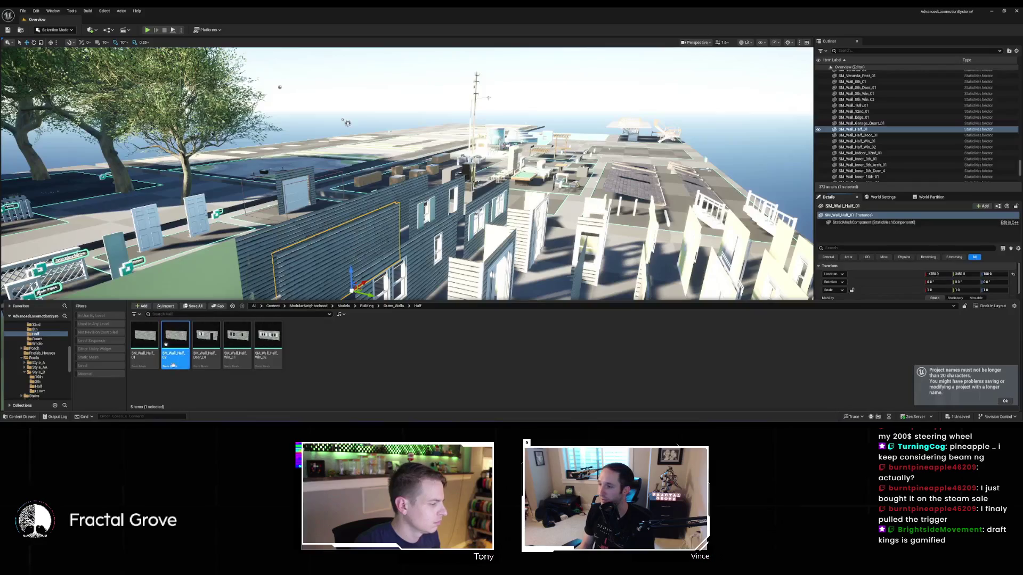
mouse_move(189, 364)
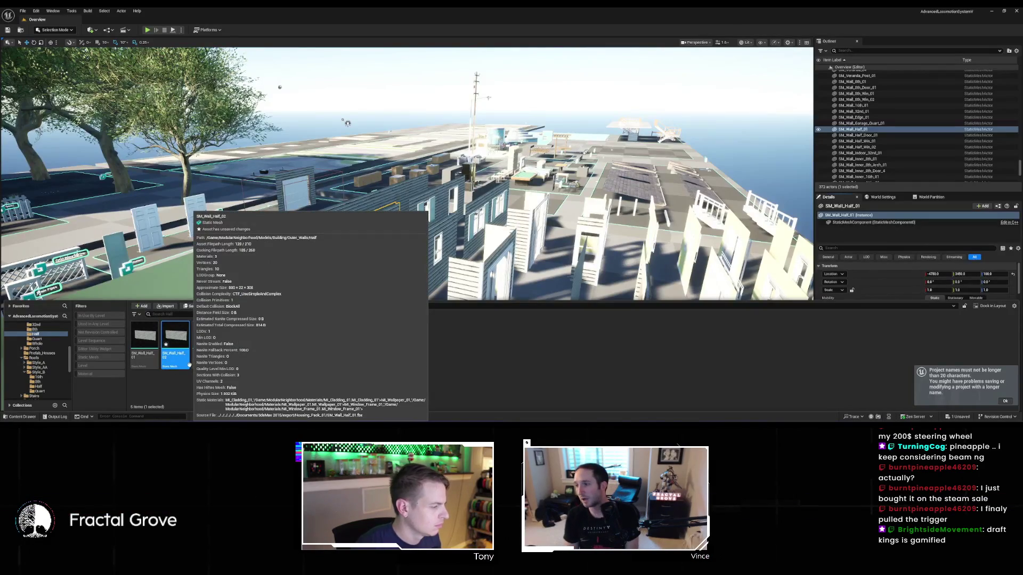
key("Delete")
left_click(476, 315)
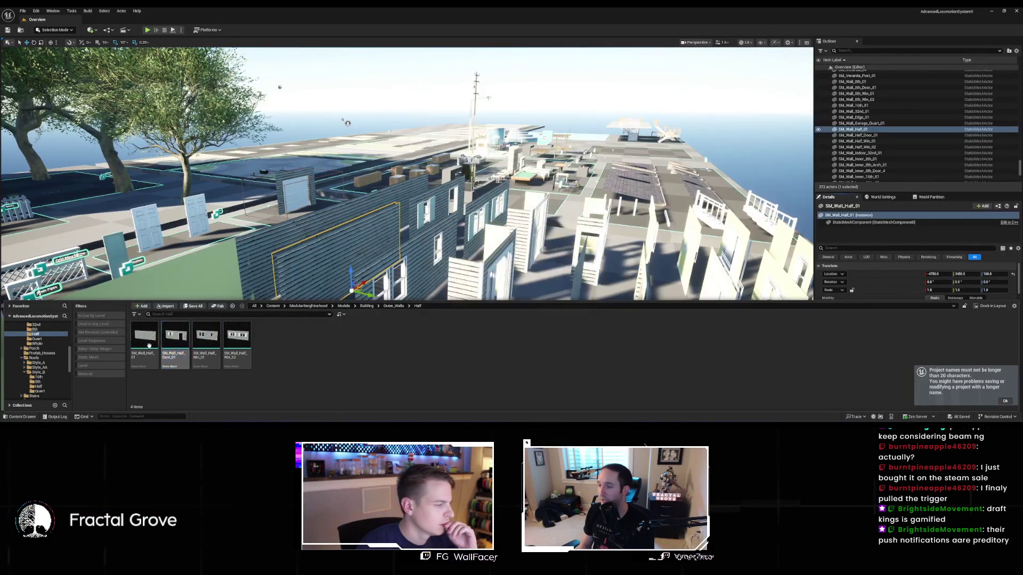
Migrate SM_Wall_Half_01 into the Dread project's Content folder, overwriting existing assets
right_click(142, 341)
mouse_move(182, 232)
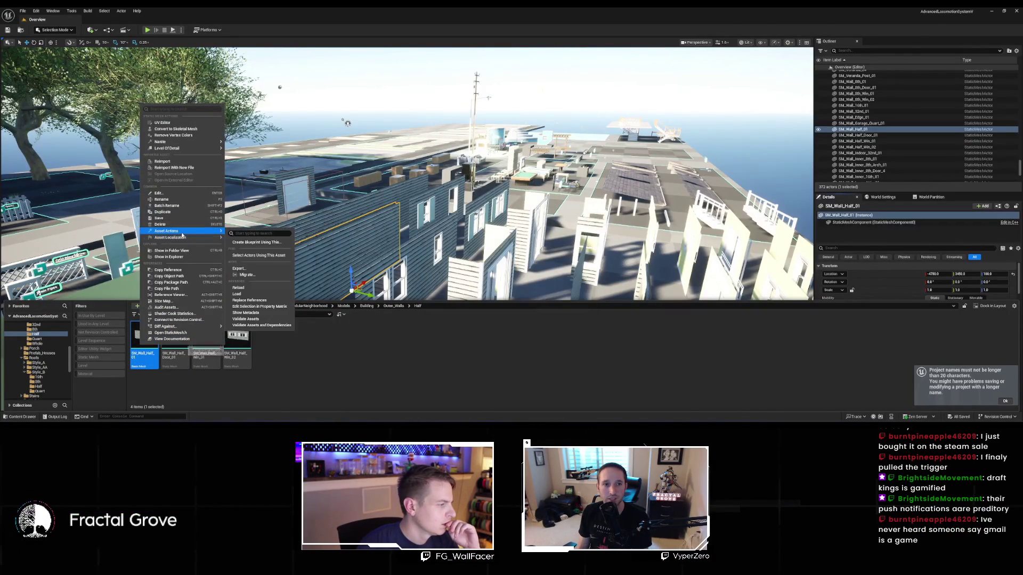
left_click(263, 278)
left_click(554, 290)
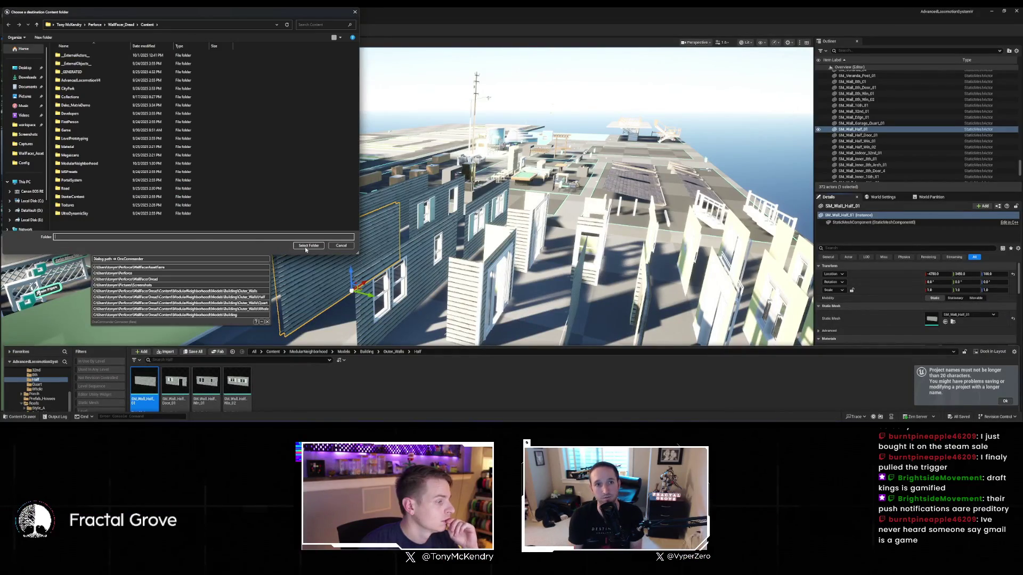
left_click(305, 248)
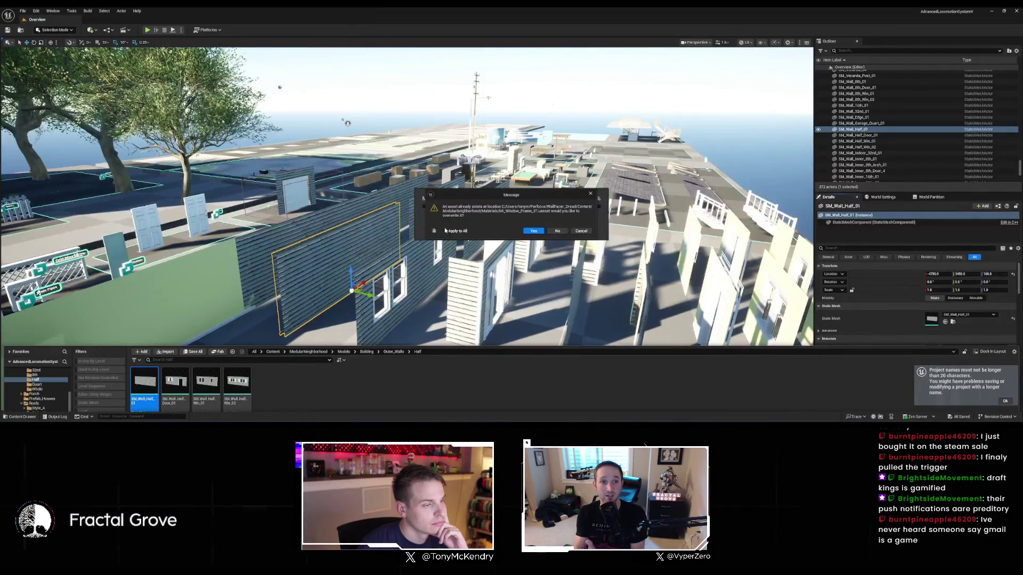
left_click(533, 231)
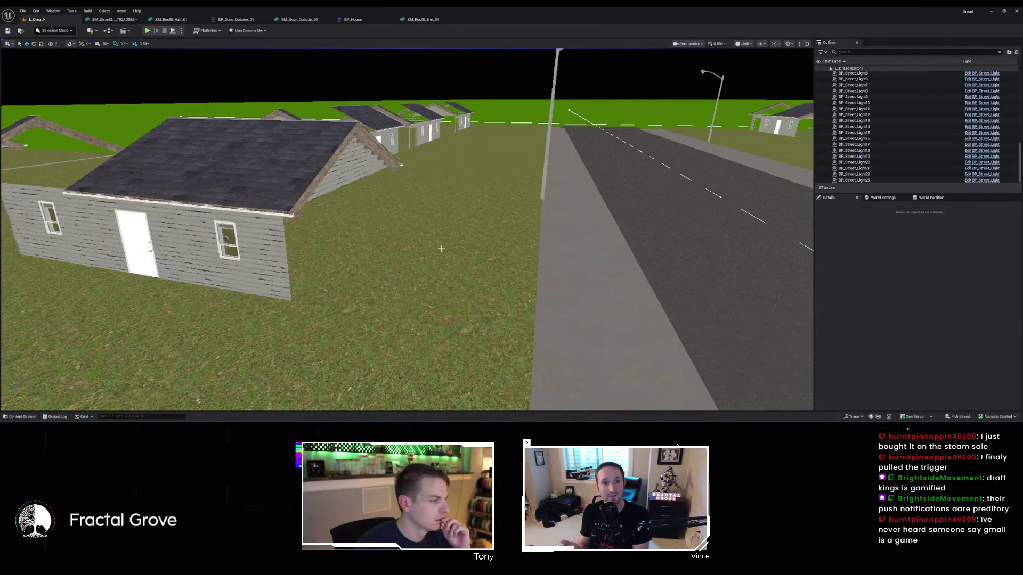
Rename BP_House's WallWindow component to QuarterWallWindow
left_click(368, 19)
scroll(413, 200, "down", 4)
scroll(413, 200, "up", 3)
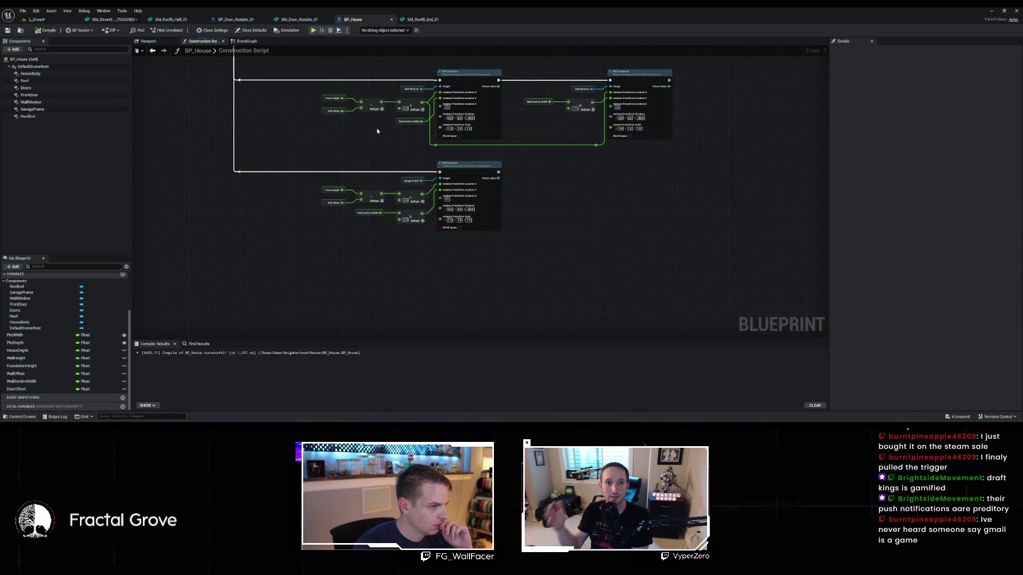
left_click(33, 119)
left_click(34, 102)
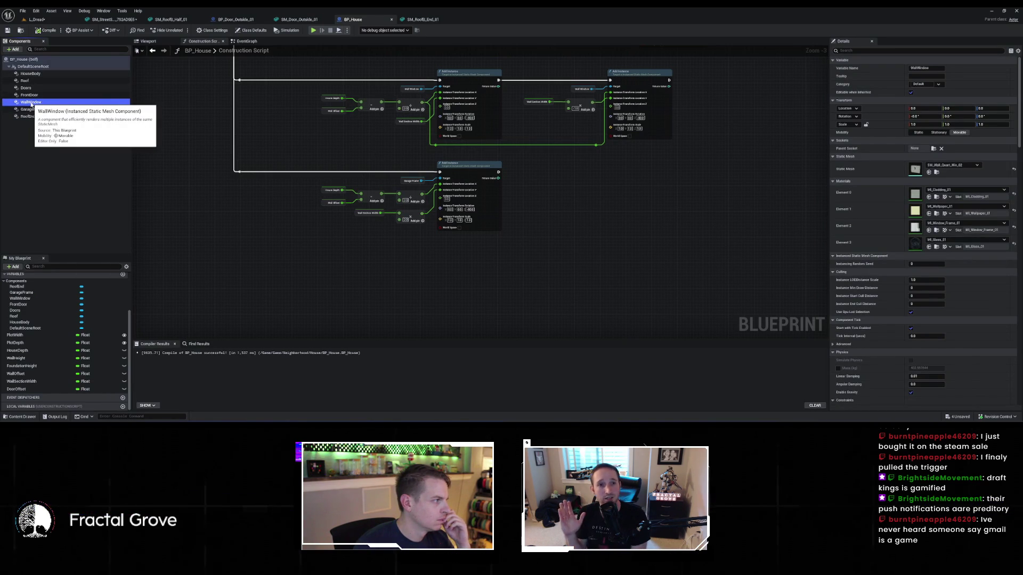
left_click(926, 68)
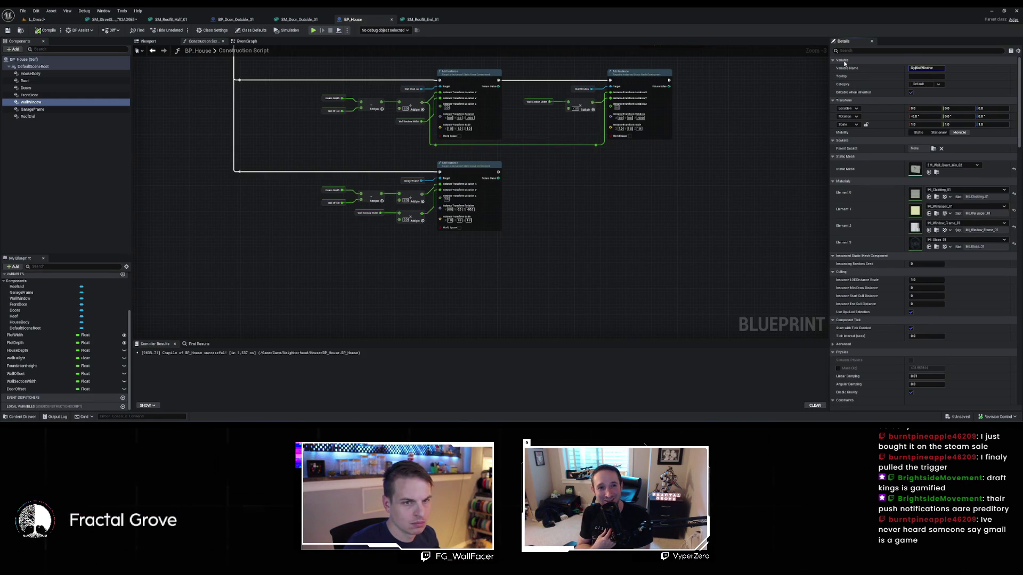
type("d")
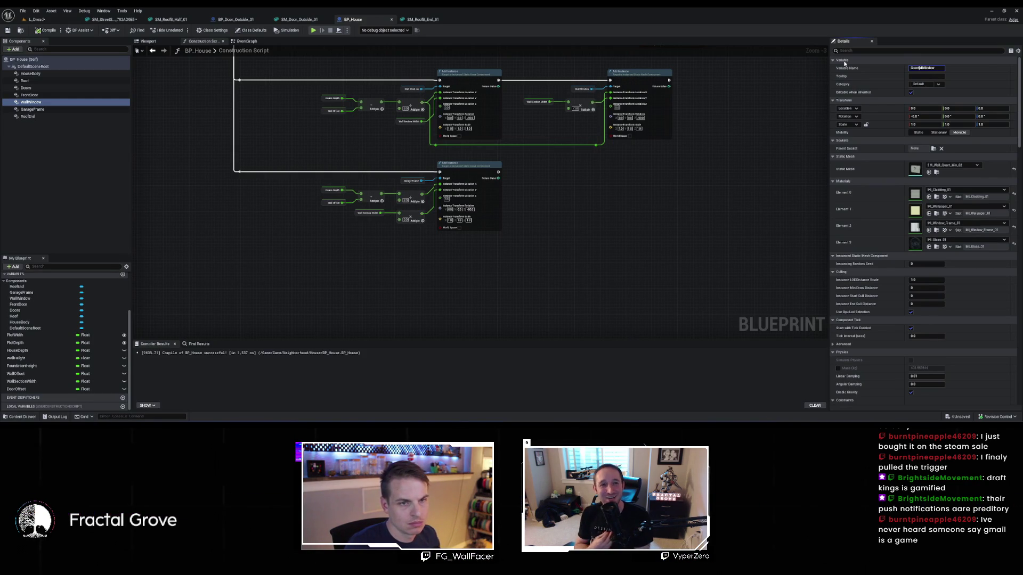
type("rWall")
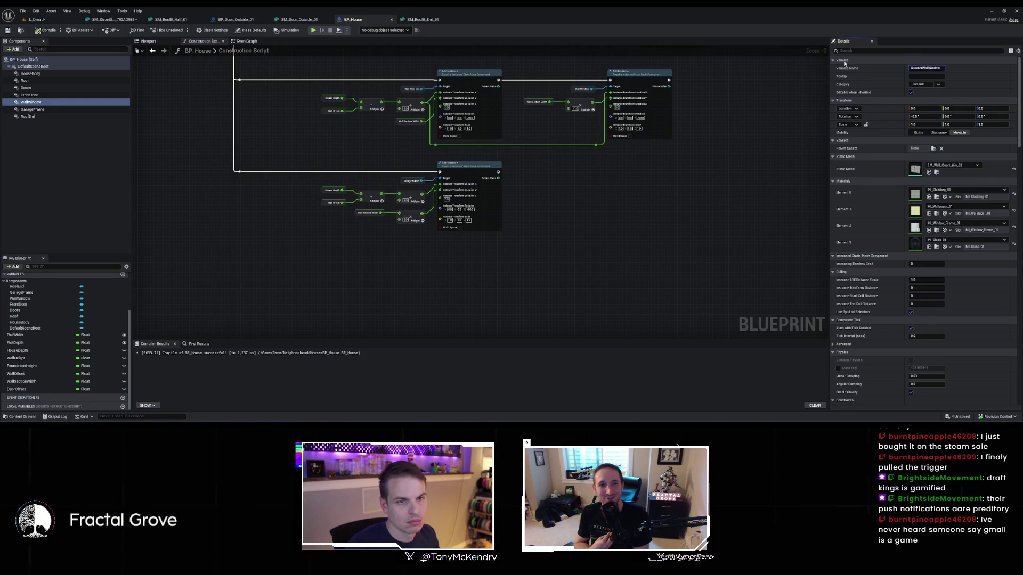
Rename GarageFrame to QuarterGarageFrame and FrontDoor to QuarterDoorFrame
left_click(56, 110)
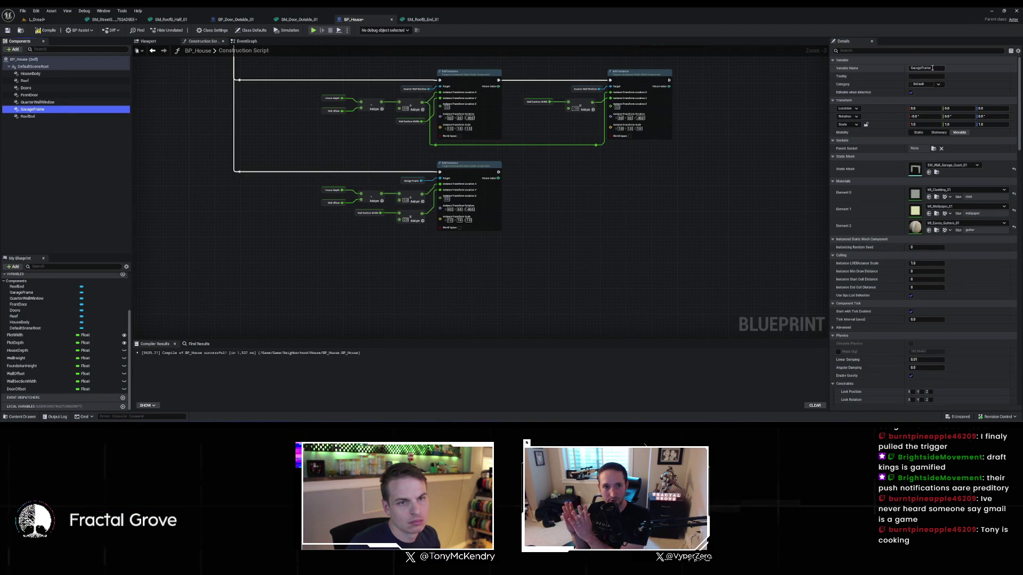
key("Home")
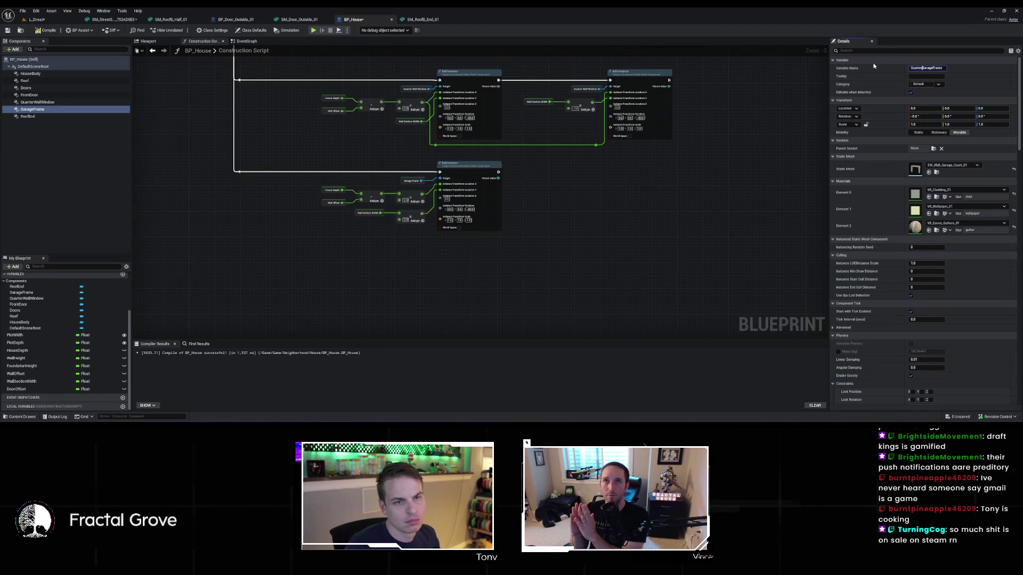
key("Return")
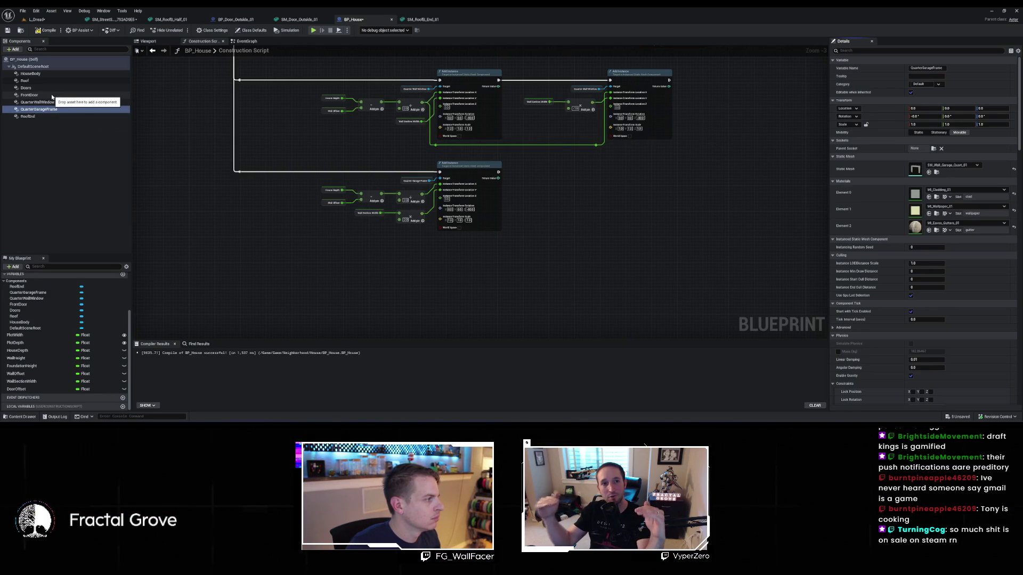
left_click(51, 96)
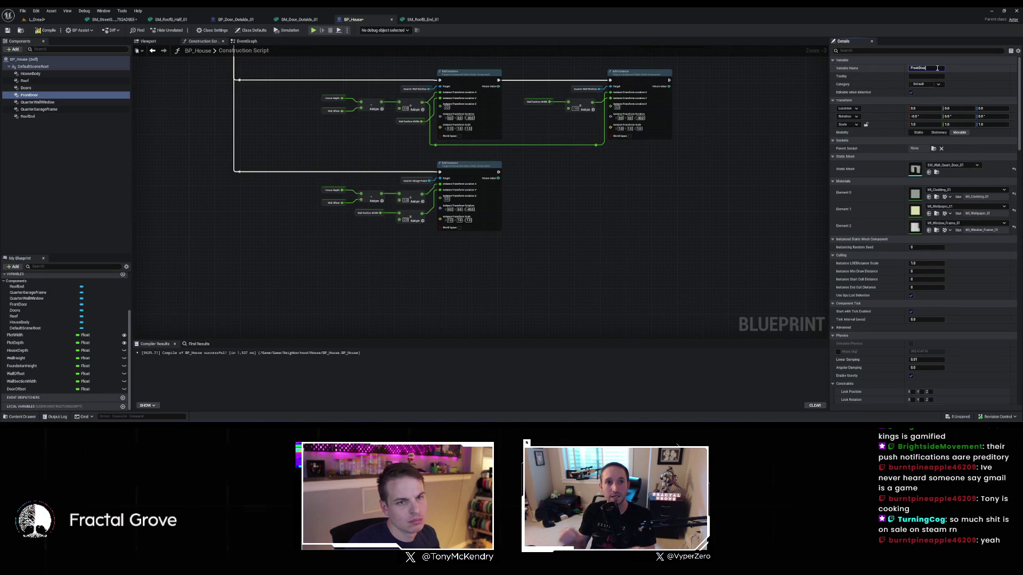
key("BackSpace")
type("Quarter")
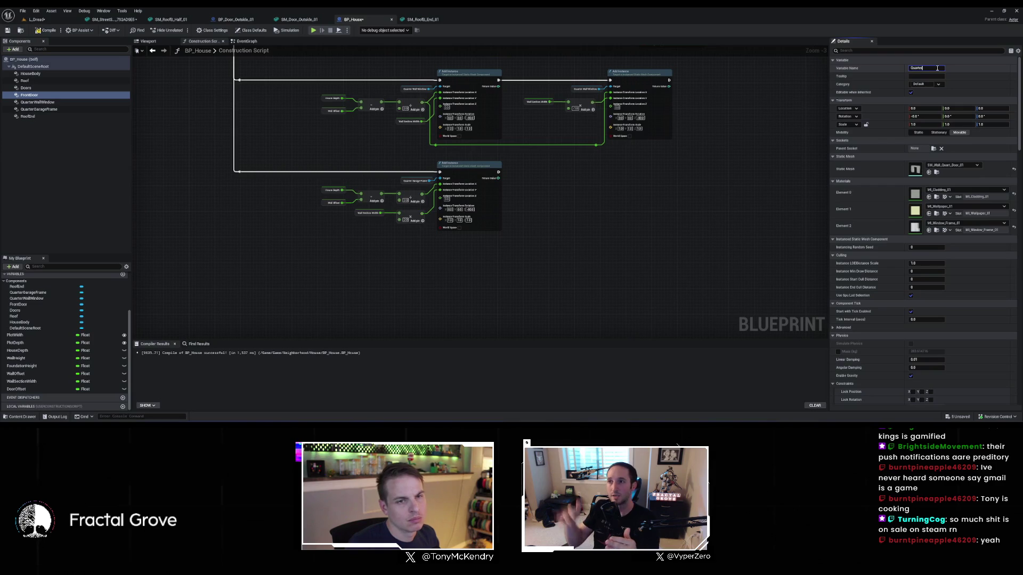
type("DoorFrame")
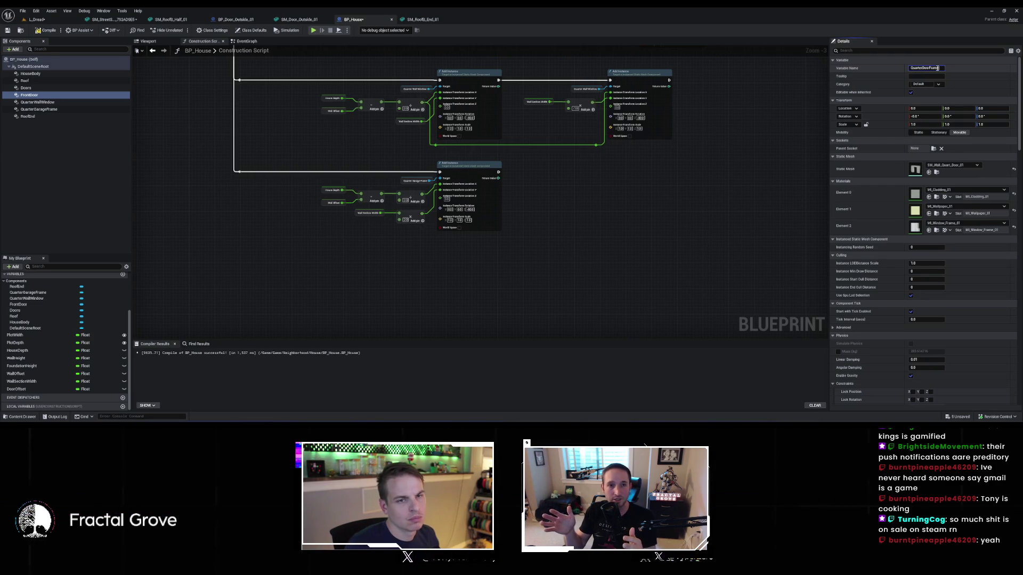
key("Return")
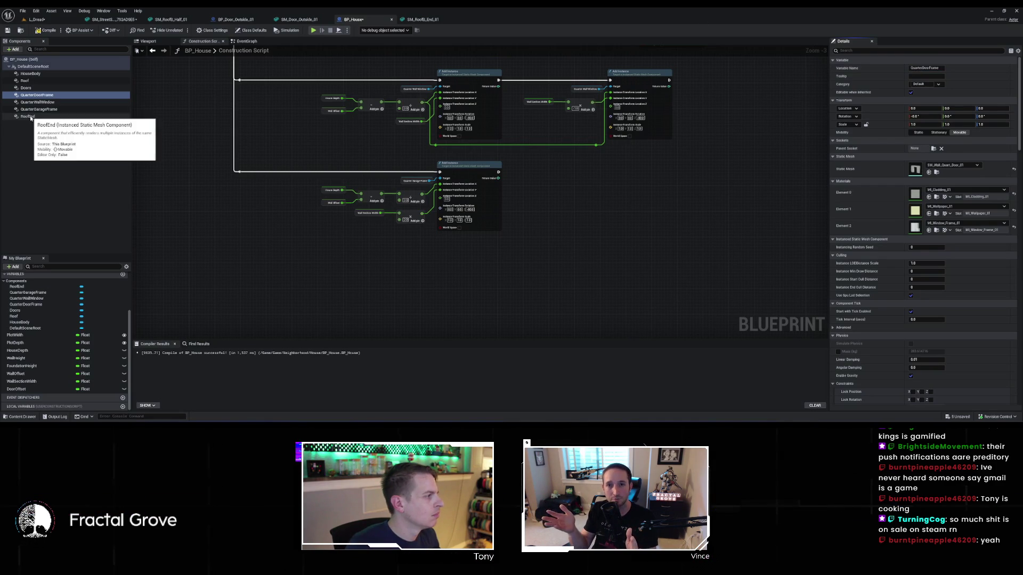
Select RoofEnd, Doors, HouseBody and DefaultSceneRoot, then bring up the +Add component list
left_click(29, 116)
left_click(31, 88)
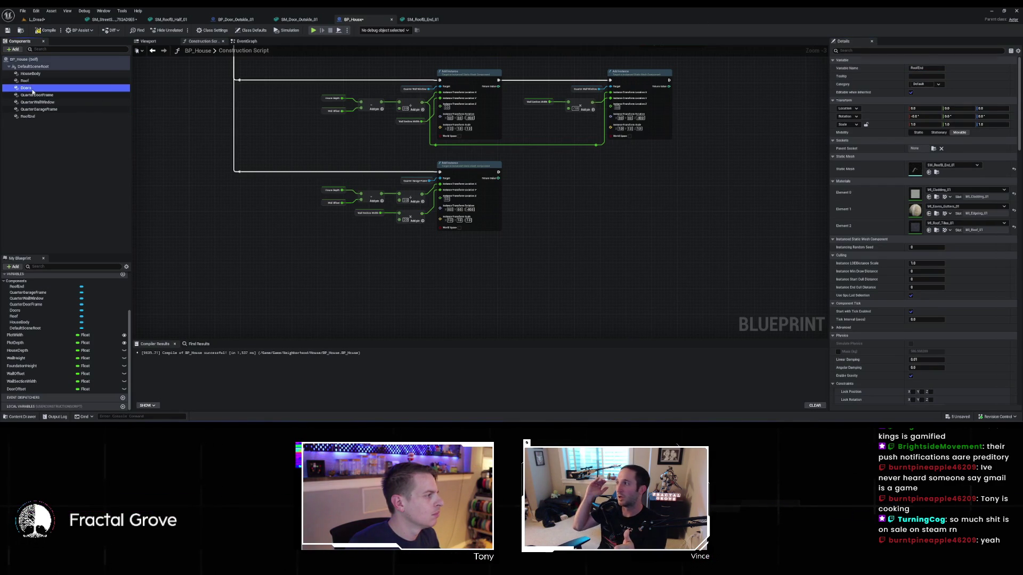
left_click(30, 74)
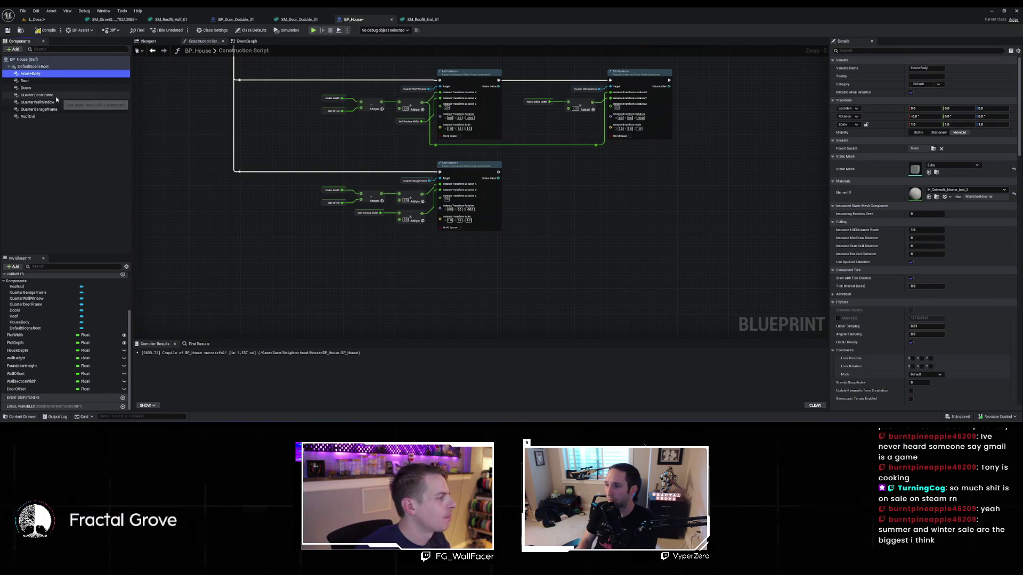
left_click(33, 66)
left_click(13, 49)
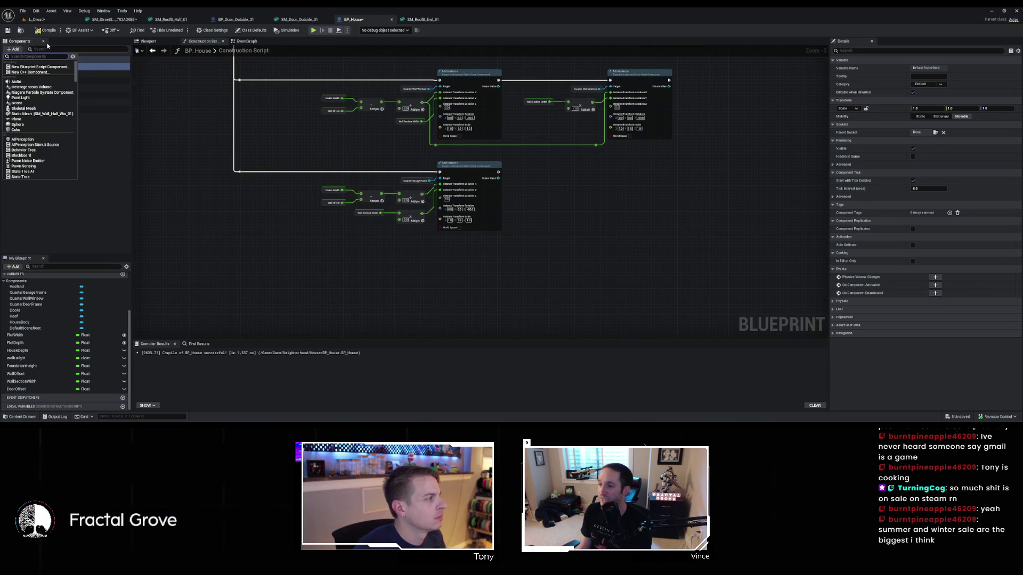
Add an Instanced Static Mesh component named HalfBlank and drop its reference into the construction script
type("ins")
left_click(33, 77)
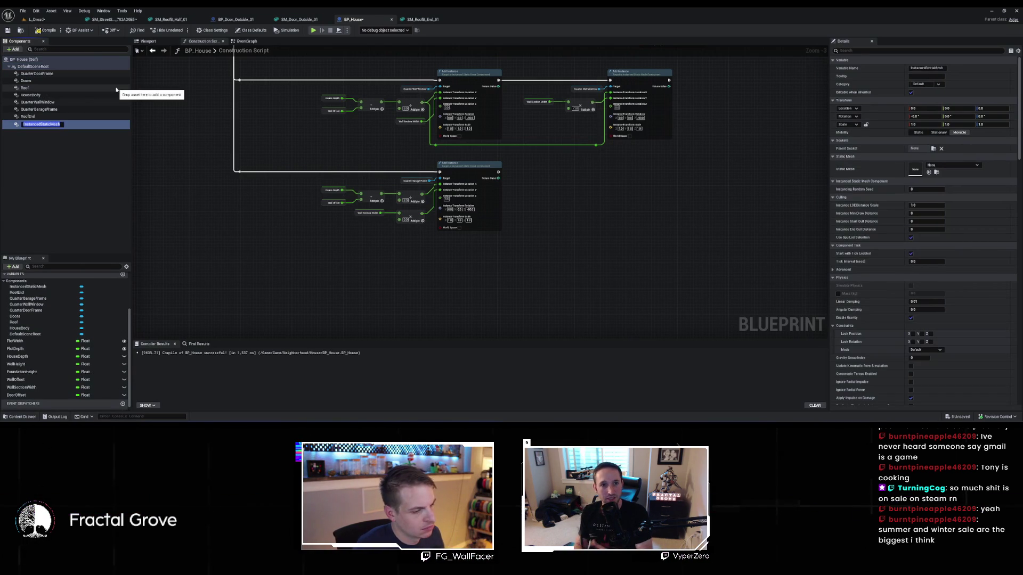
type("HalfB")
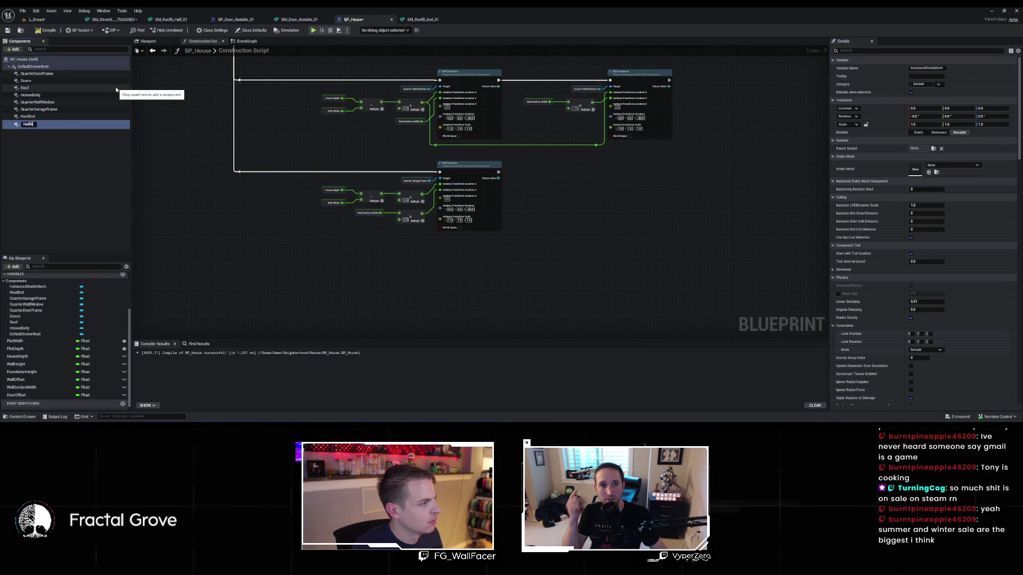
type("lank")
key("Return")
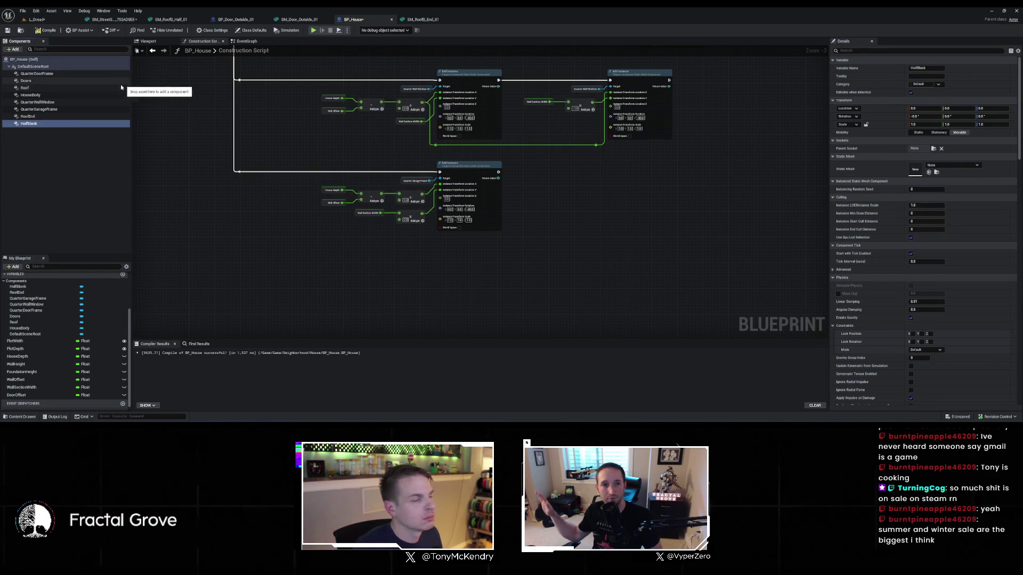
mouse_move(39, 123)
left_mouse_down()
mouse_move(364, 265)
mouse_move(436, 267)
left_mouse_up()
Create a HalfBlank Add Instance node on a new Sequence output and split its Instance Transform
type("add instance")
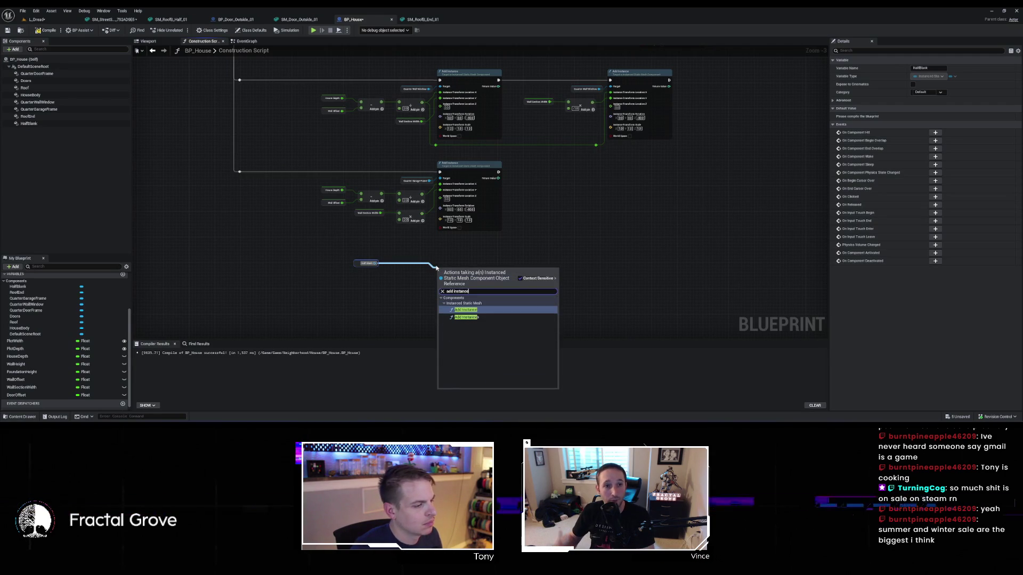
key("Return")
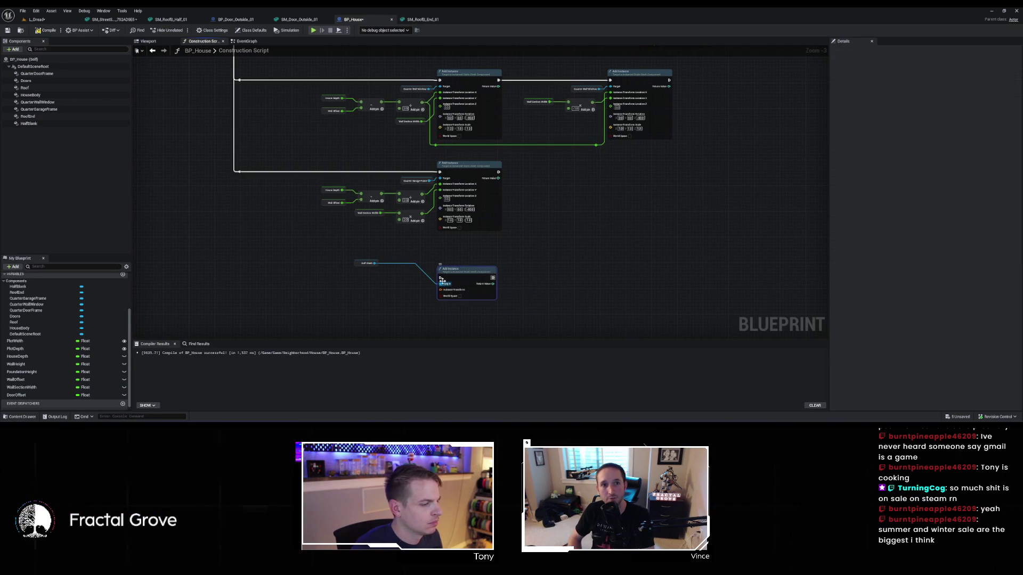
mouse_move(440, 277)
left_mouse_down()
mouse_move(315, 48)
mouse_move(213, 150)
mouse_move(213, 142)
mouse_move(313, 397)
mouse_move(331, 370)
left_mouse_up()
left_click(217, 139)
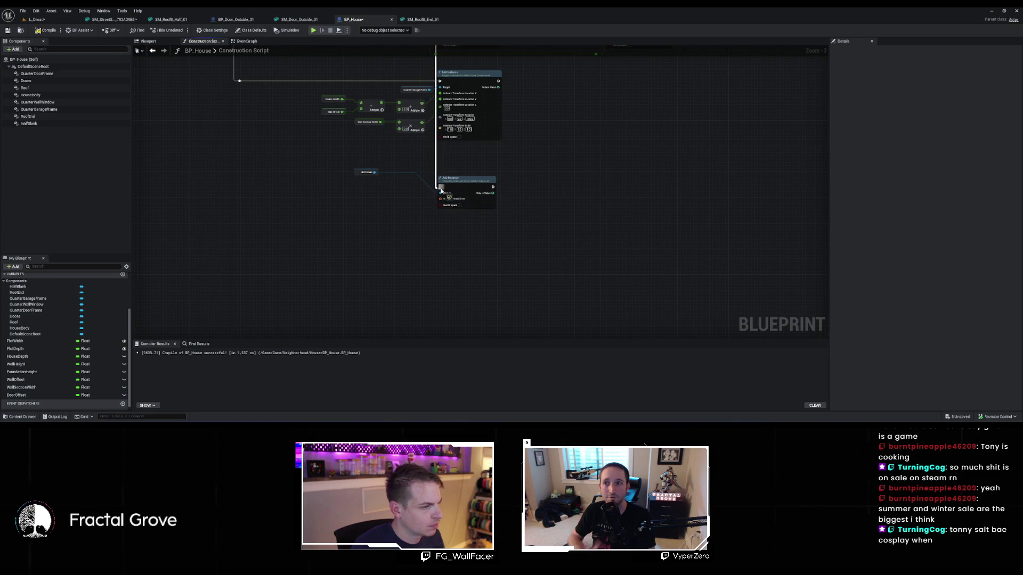
scroll(486, 173, "up", 3)
right_click(425, 213)
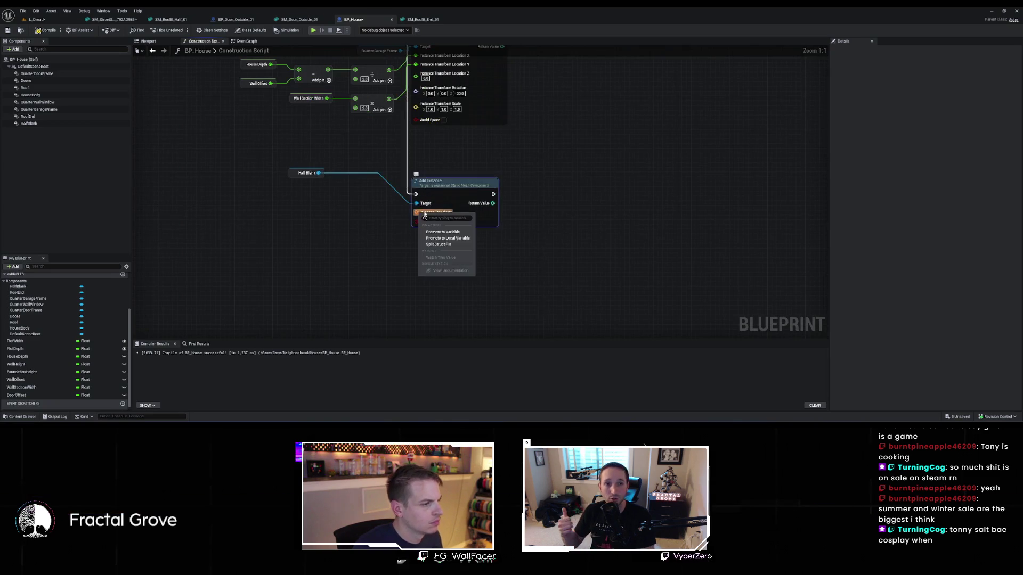
left_click(440, 246)
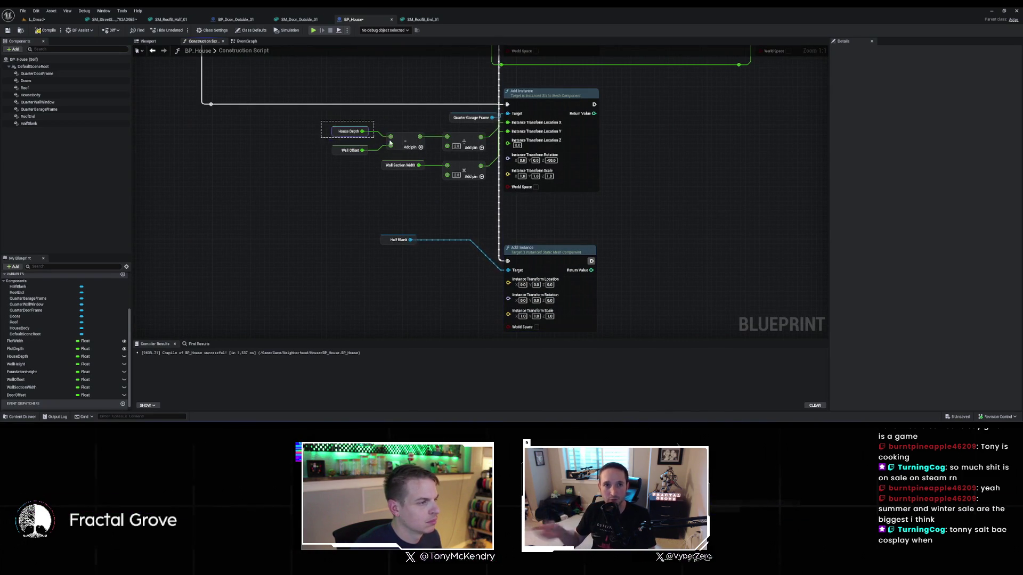
Copy the House Depth and Wall Offset math nodes and split the location into X, Y, Z
left_click_drag(451, 154, 457, 158)
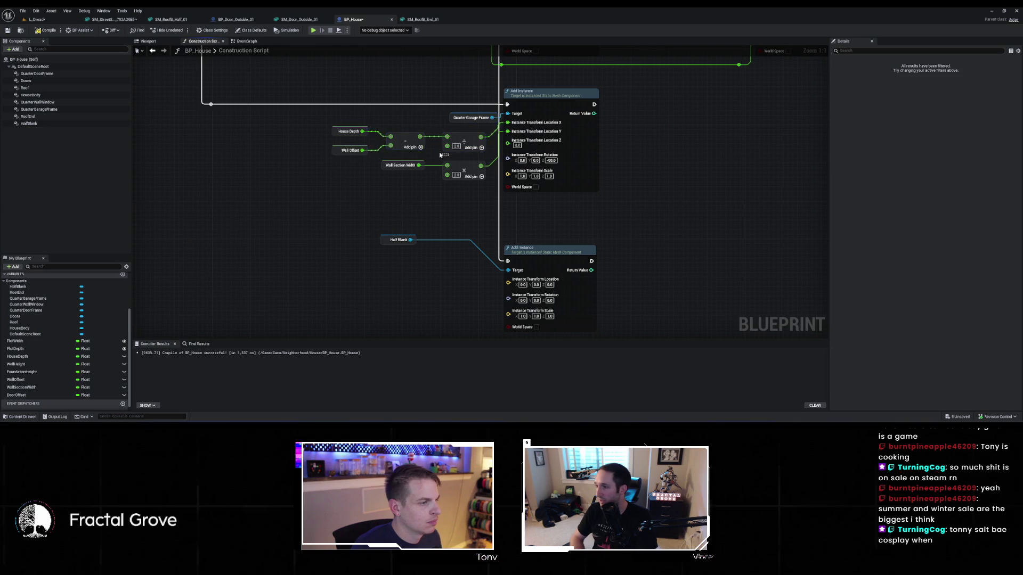
left_click_drag(355, 138, 354, 138)
key("ctrl+c")
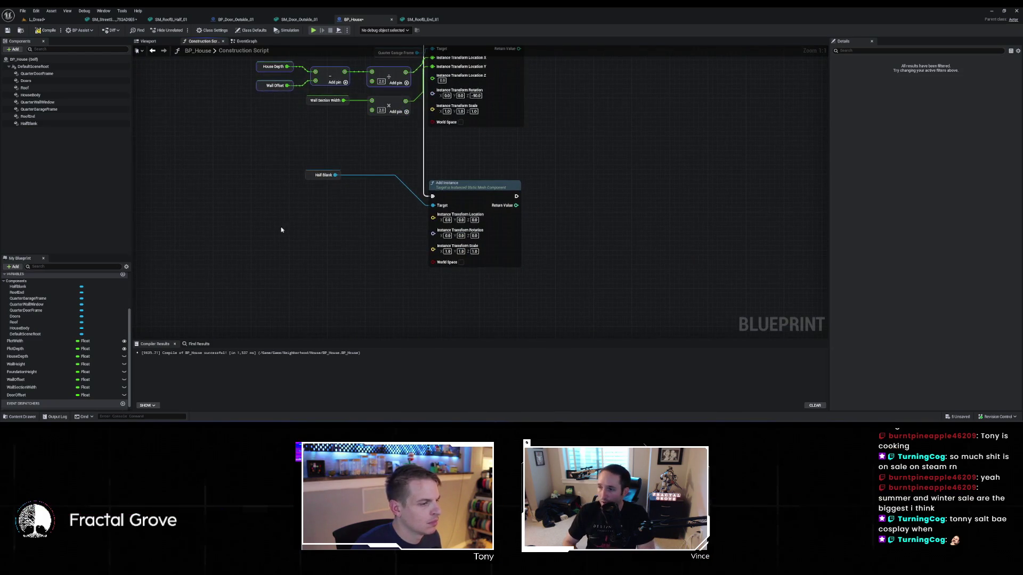
key("ctrl+v")
right_click(433, 217)
left_click(464, 252)
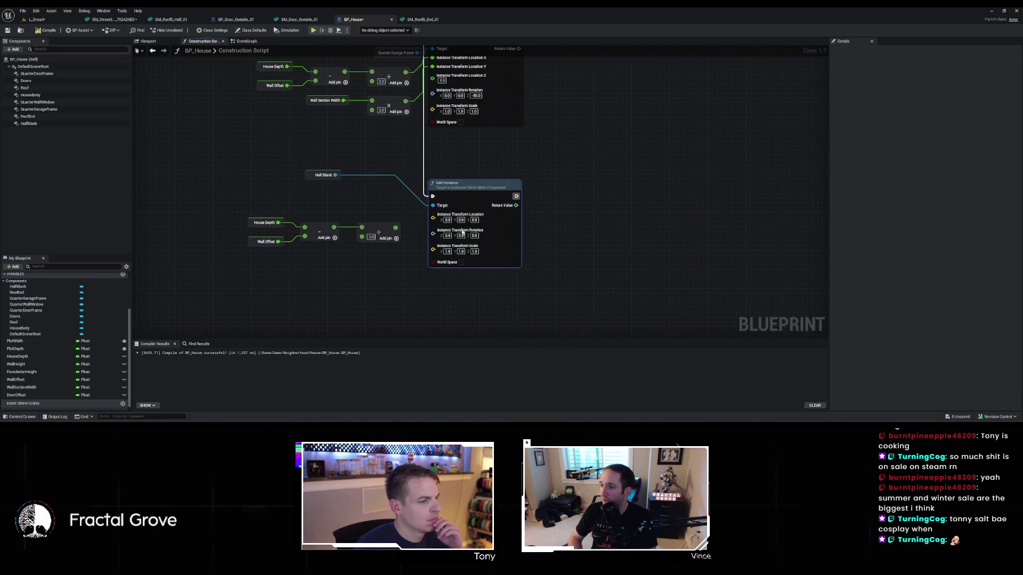
left_click_drag(479, 189, 492, 182)
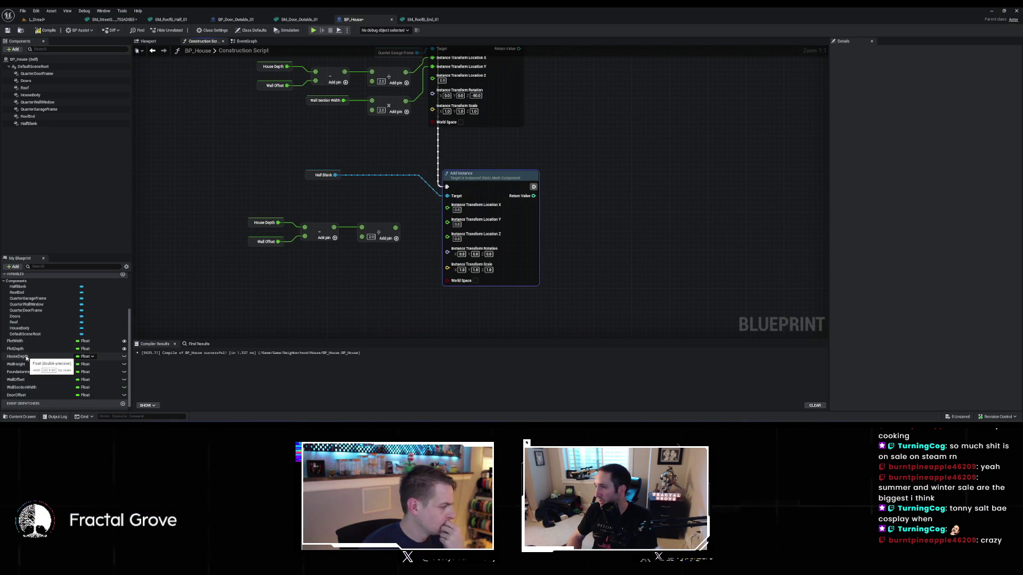
left_click(319, 104)
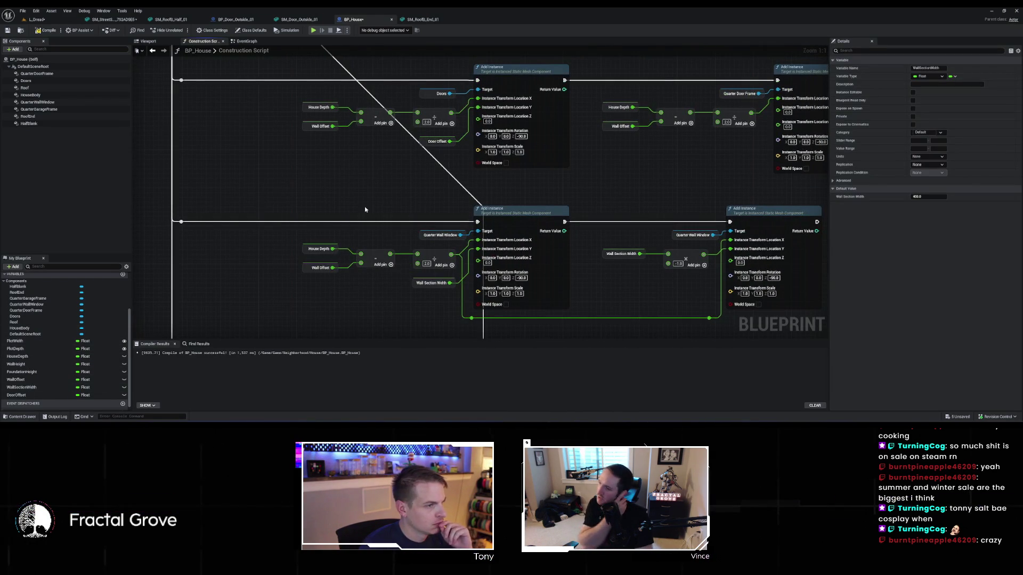
Pan the construction graph to review the Doors placement nodes and Sequence outputs
scroll(415, 181, "down", 5)
scroll(446, 184, "up", 5)
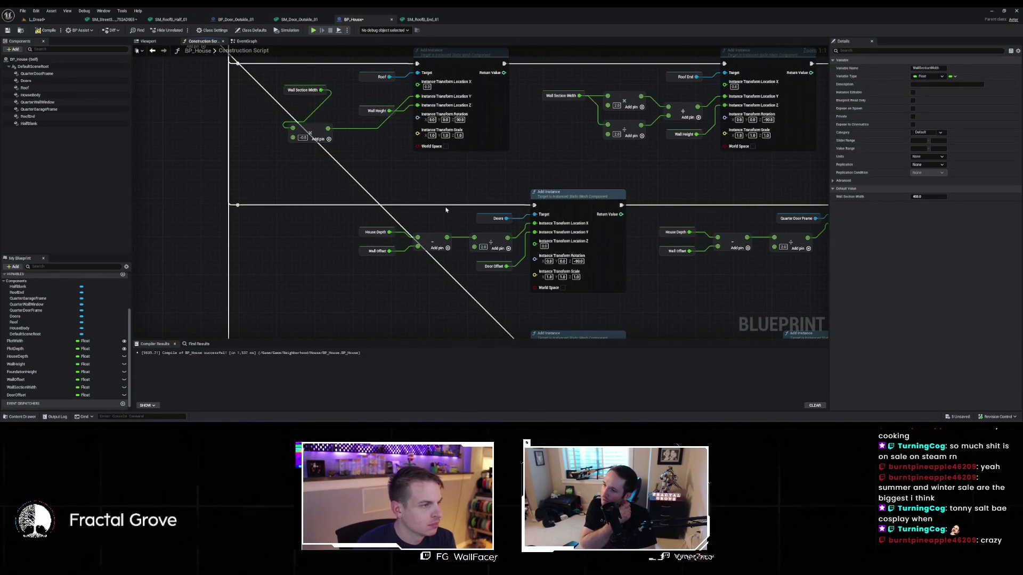
left_click_drag(360, 202, 215, 219)
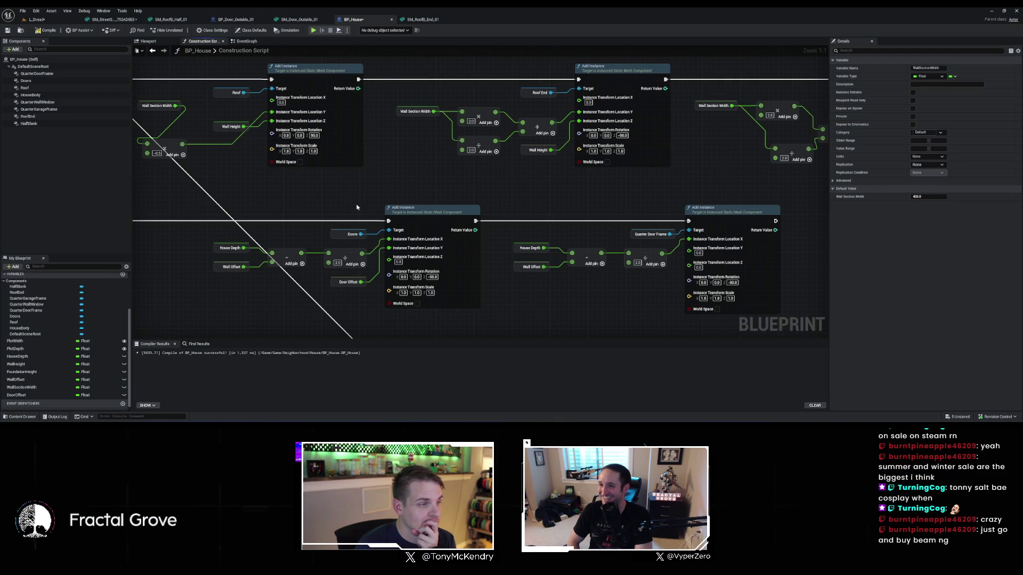
left_click_drag(457, 203, 373, 199)
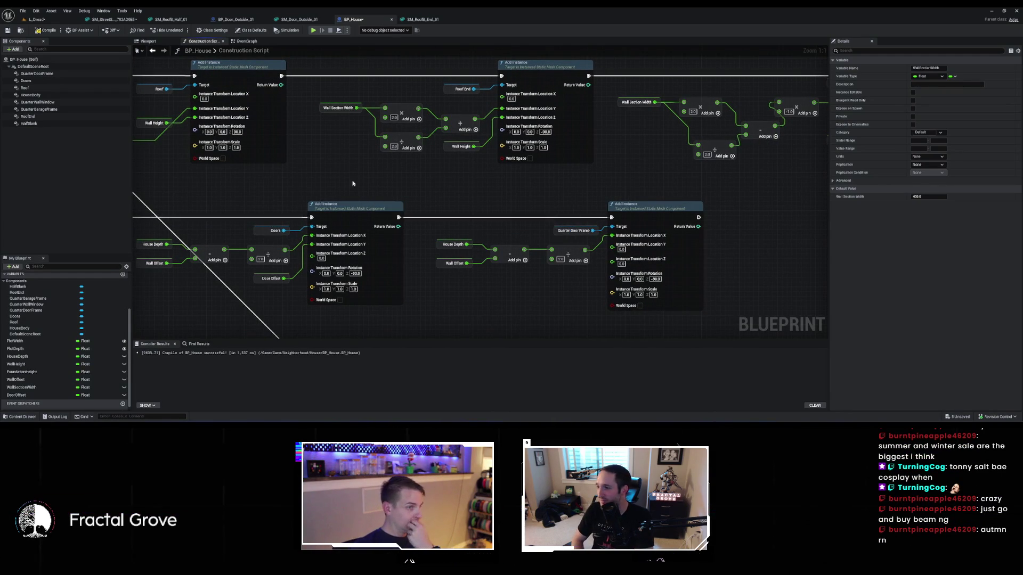
mouse_move(328, 191)
left_mouse_down()
mouse_move(773, 304)
mouse_move(581, 248)
mouse_move(479, 193)
left_mouse_up()
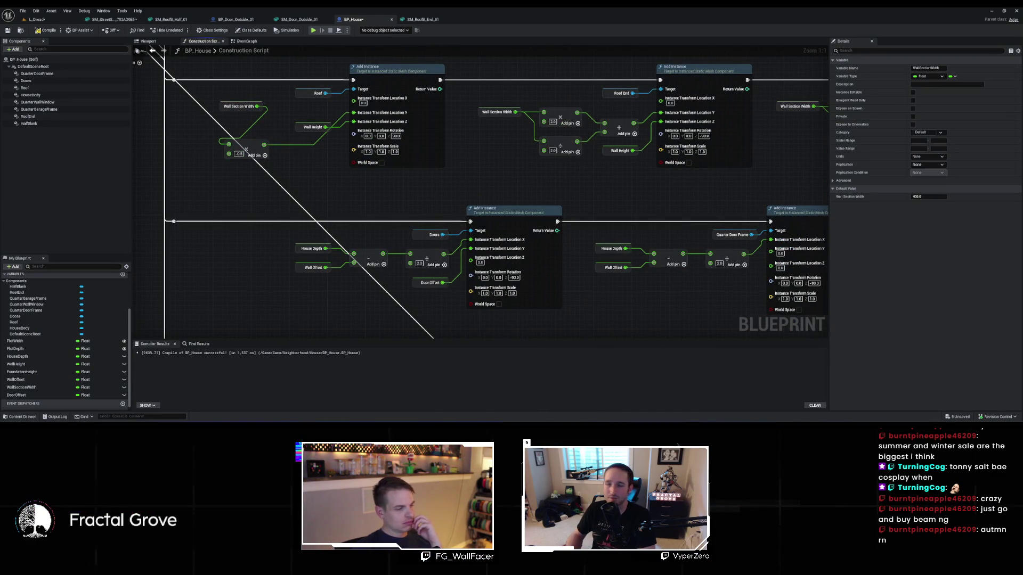
Open the Content Drawer and browse to the Outer_Walls/Half folder
left_click(25, 418)
mouse_move(179, 302)
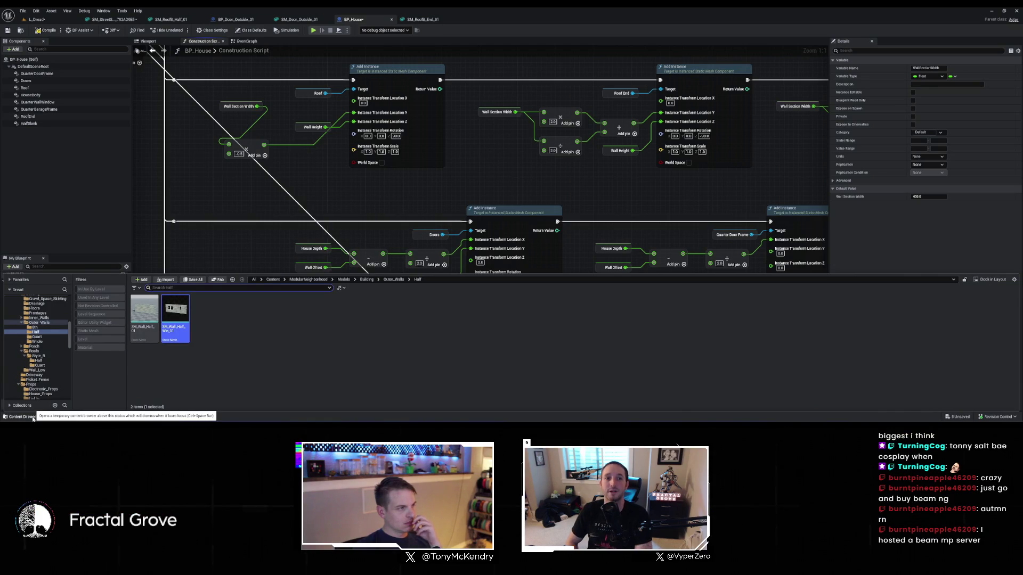
scroll(479, 160, "down", 2)
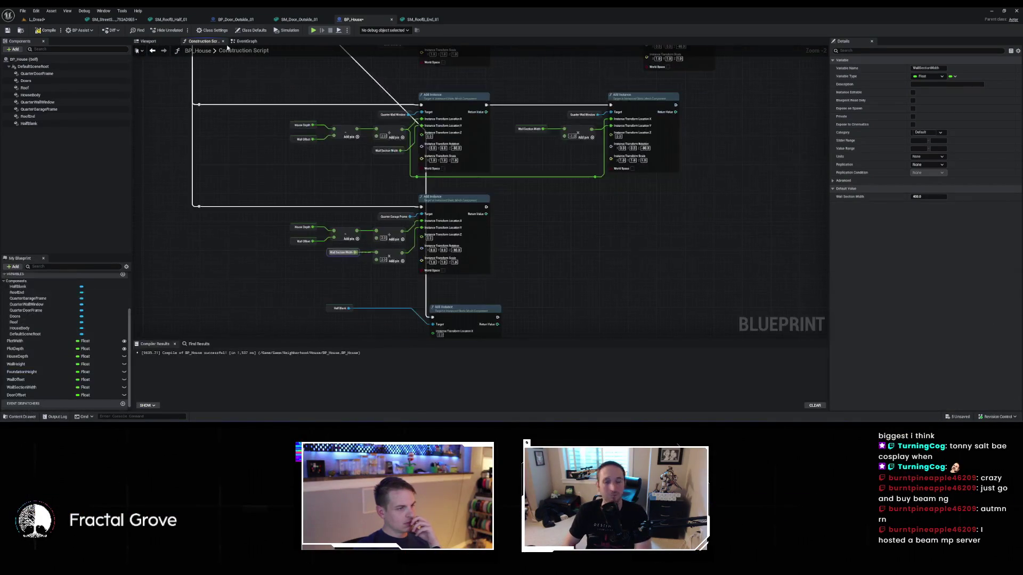
Duplicate the Wall Section Width multiply nodes into HalfBlank's Location Y, then view the L_Dread houses
left_click_drag(331, 247, 305, 160)
scroll(322, 206, "up", 2)
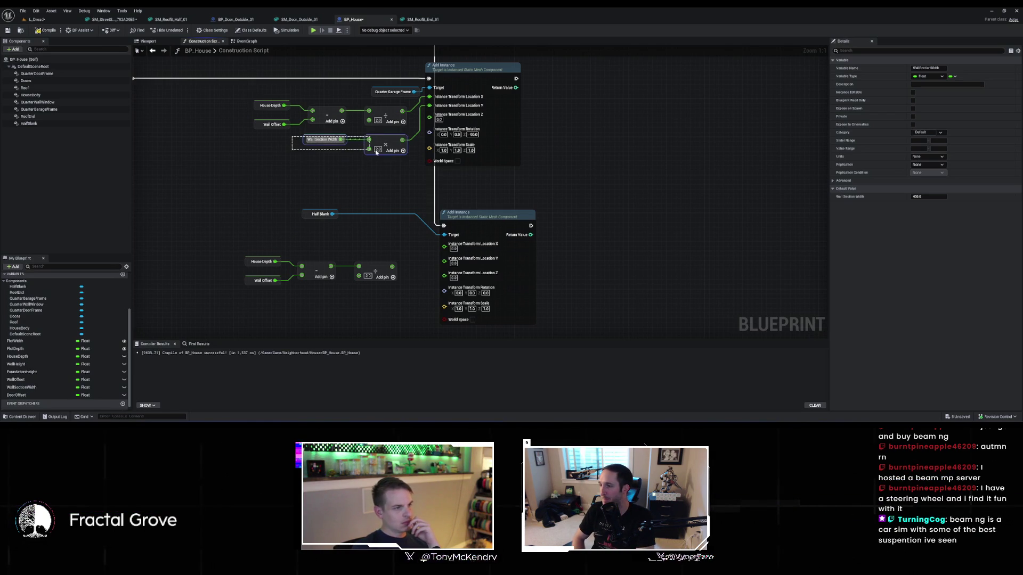
left_click_drag(385, 152, 385, 152)
key("ctrl+v")
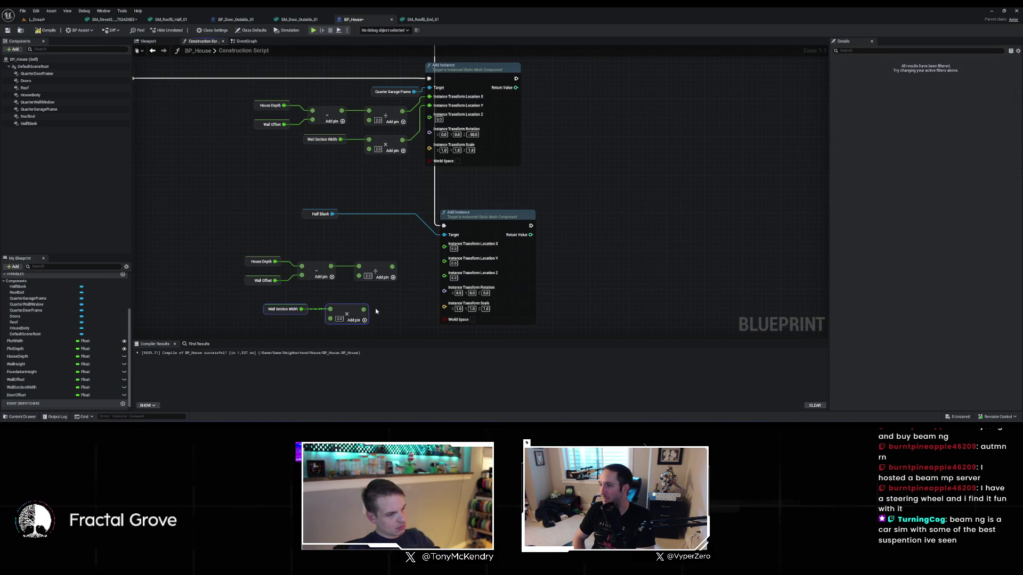
left_click_drag(363, 311, 365, 316)
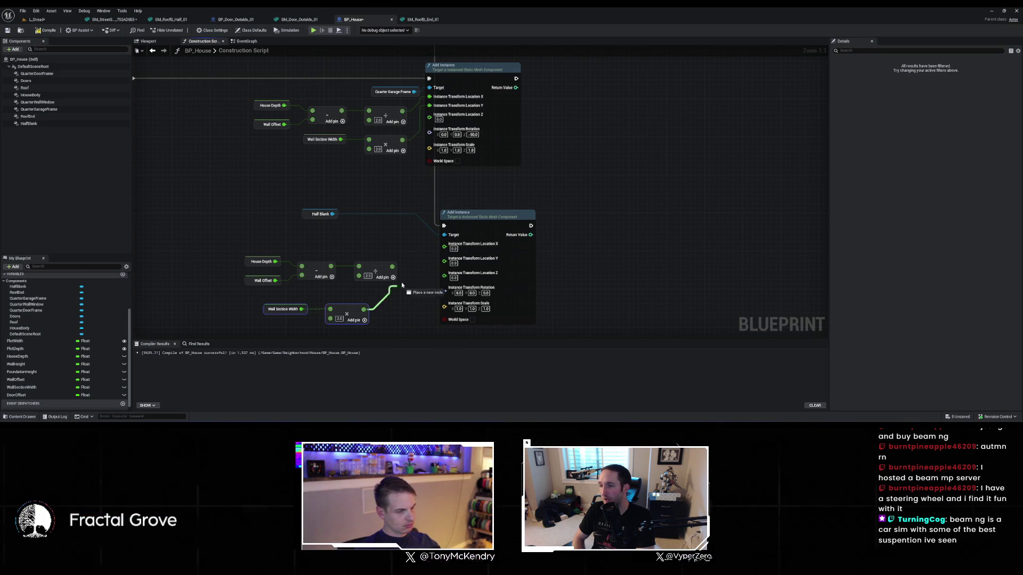
left_click_drag(443, 264, 447, 263)
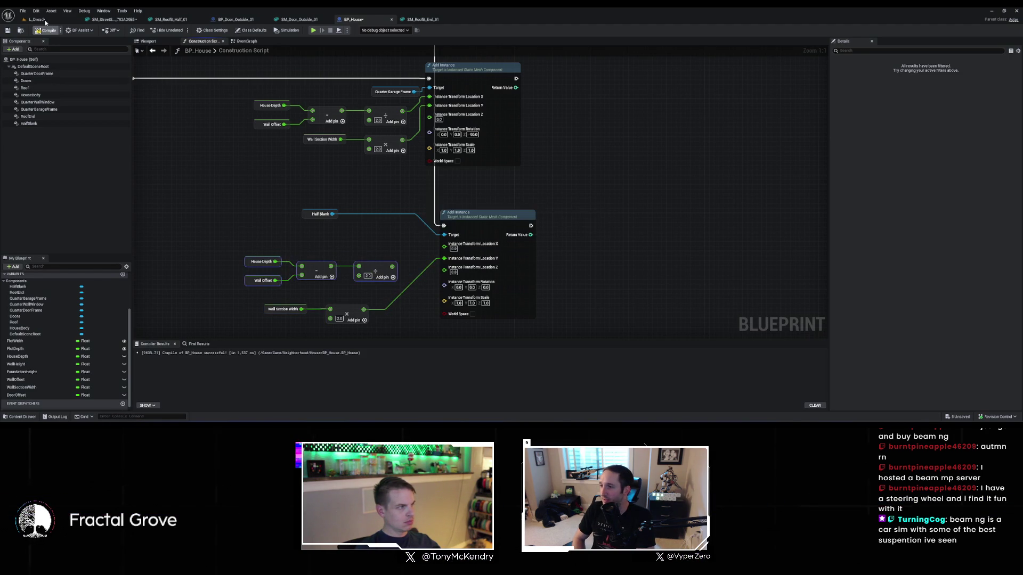
left_click(45, 21)
mouse_move(325, 215)
left_mouse_down()
mouse_move(326, 240)
mouse_move(426, 242)
mouse_move(404, 242)
mouse_move(405, 223)
mouse_move(426, 266)
mouse_move(416, 229)
mouse_move(216, 138)
left_mouse_up()
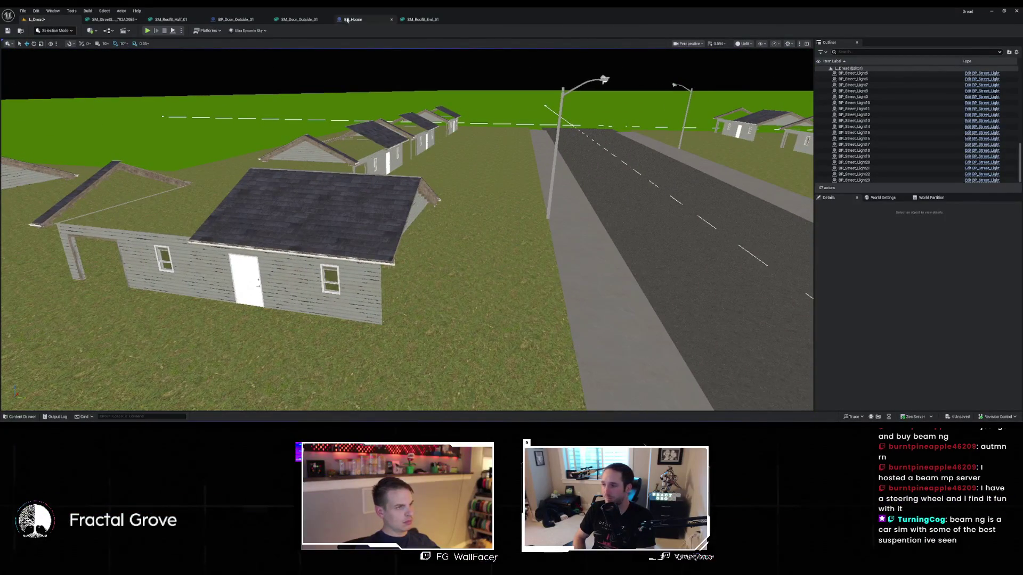
Assign SM_Wall_Half_01 as the HalfBlank component's static mesh
left_click(348, 19)
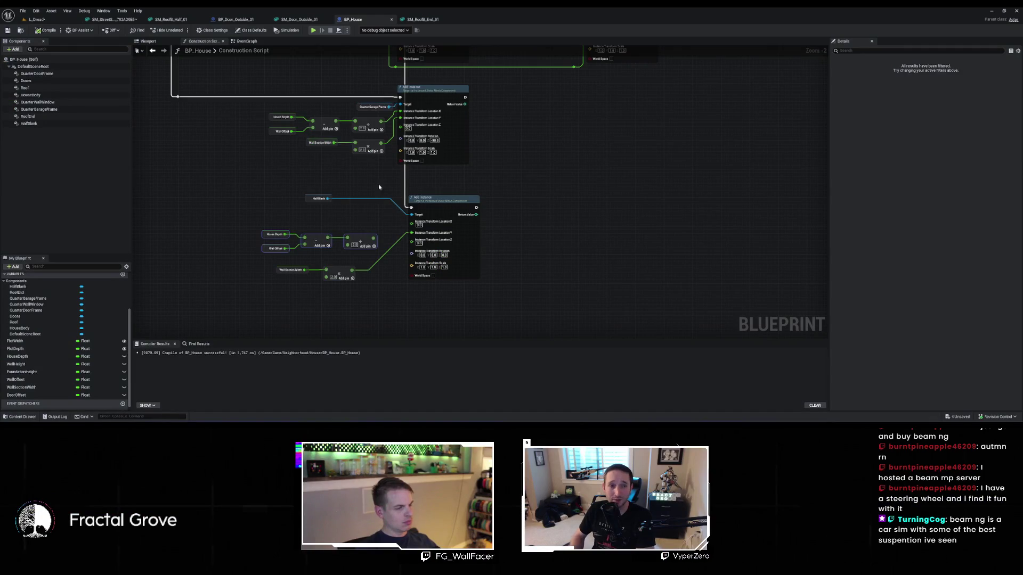
scroll(476, 247, "up", 1)
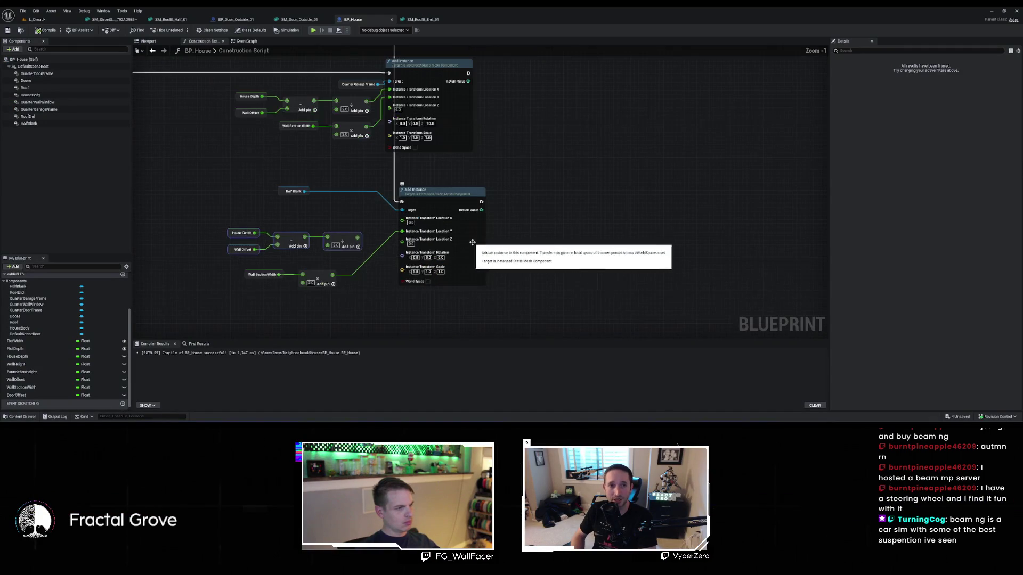
left_click(124, 124)
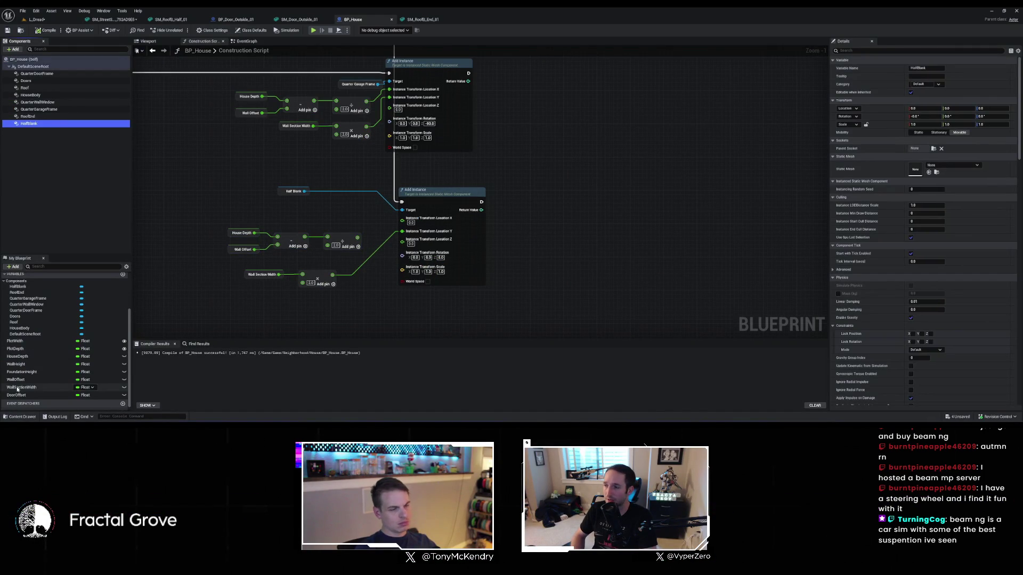
left_click(23, 417)
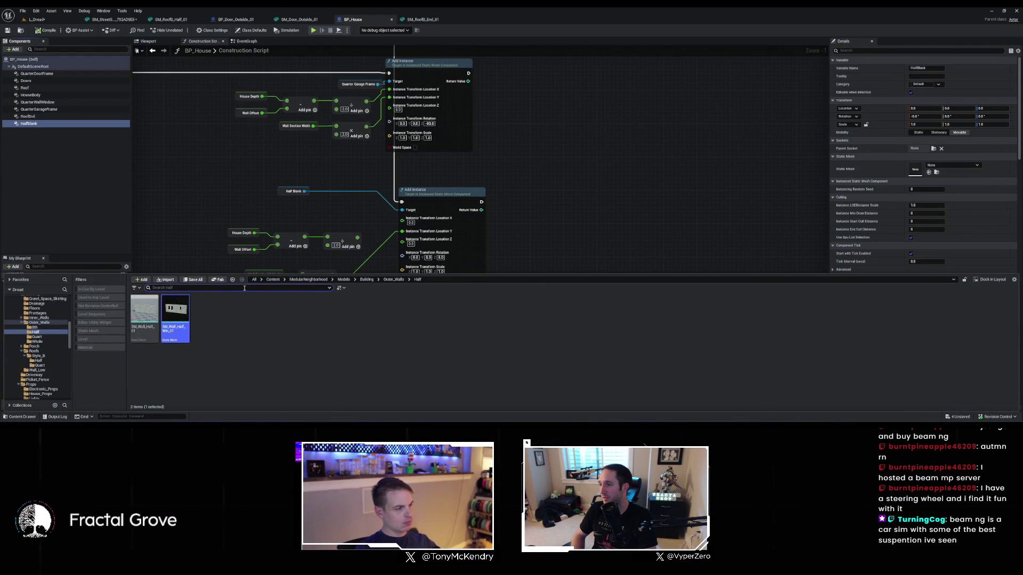
left_click_drag(155, 308, 915, 169)
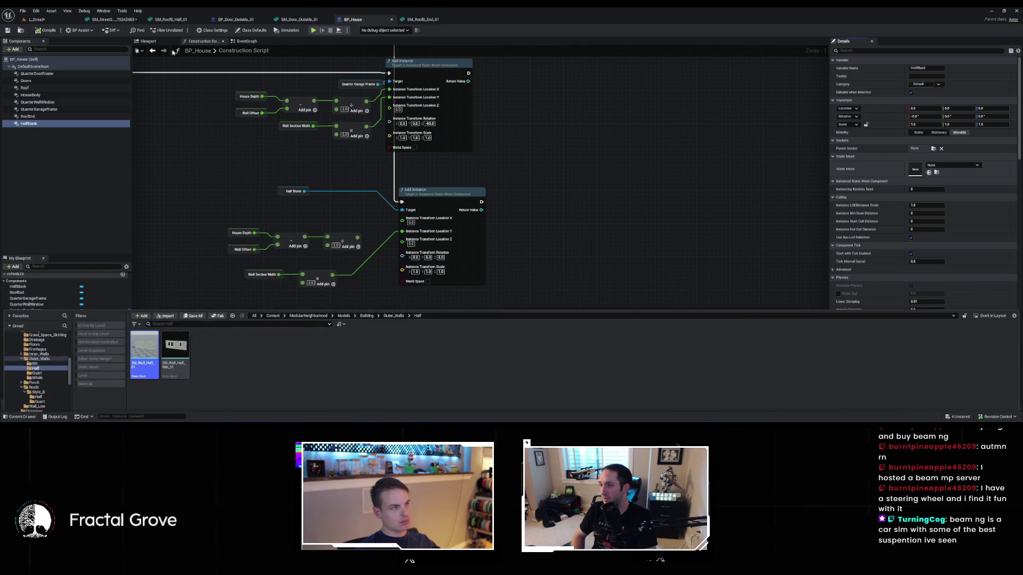
Compile the blueprint and fly up to the house in L_Dread
left_click(44, 30)
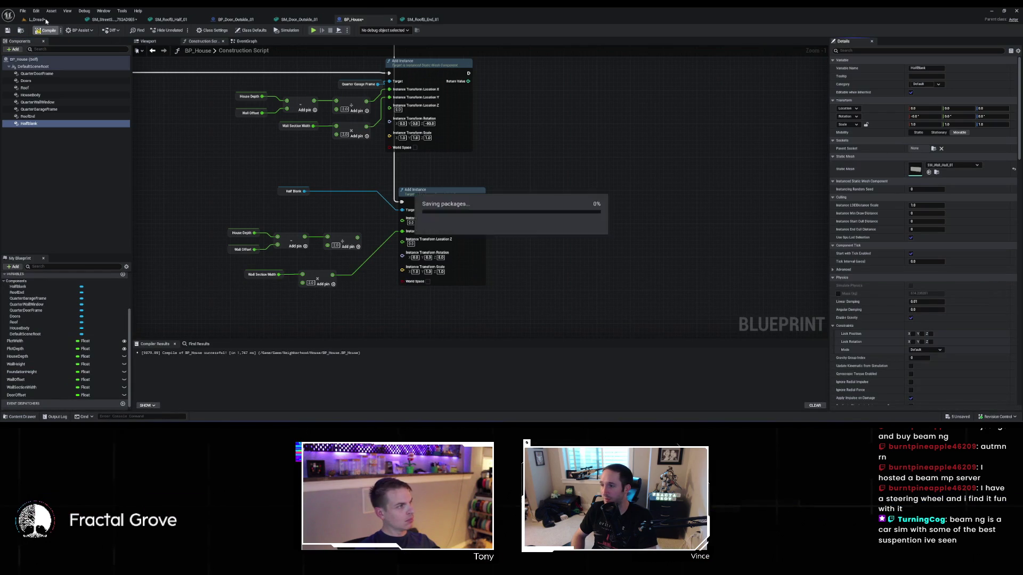
left_click(47, 22)
mouse_move(256, 207)
left_mouse_down()
mouse_move(229, 168)
mouse_move(272, 205)
left_mouse_up()
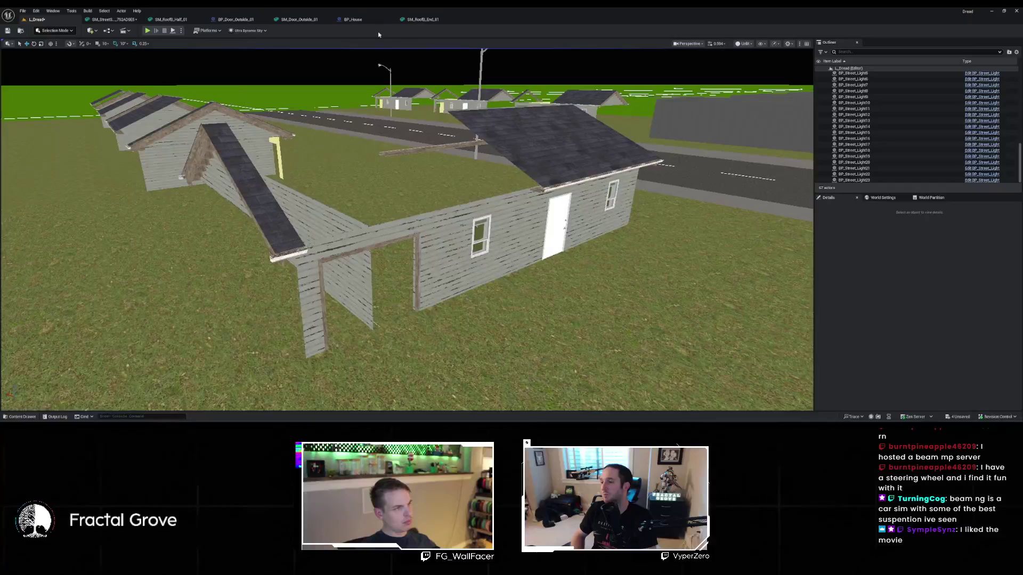
Add two Add nodes to the Wall Section Width math and feed the sum into Location Y
left_click(353, 20)
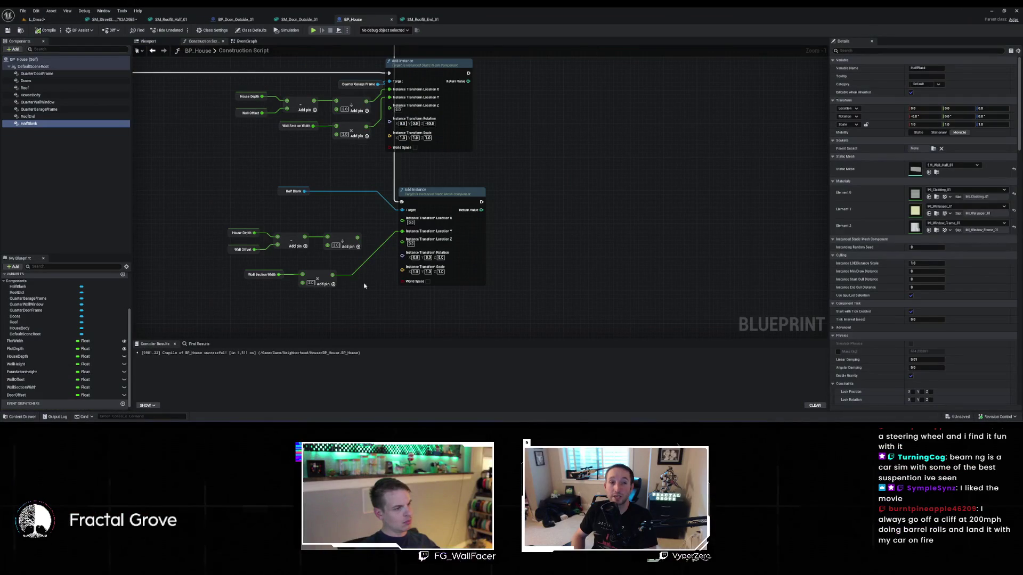
left_click_drag(332, 274, 357, 288)
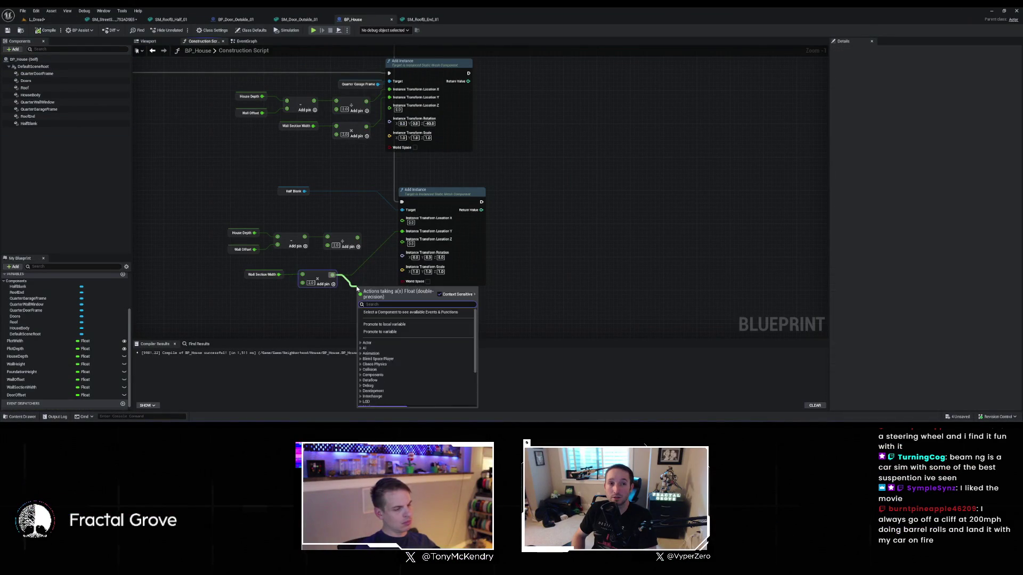
type("+")
key("Return")
left_click_drag(278, 274, 297, 307)
type("+")
key("Return")
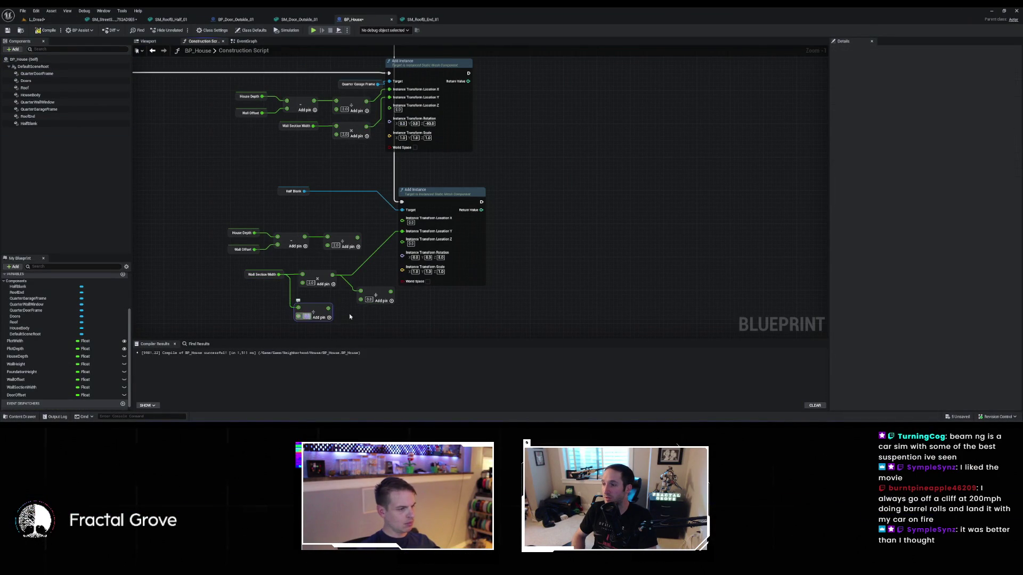
left_click_drag(390, 291, 400, 235)
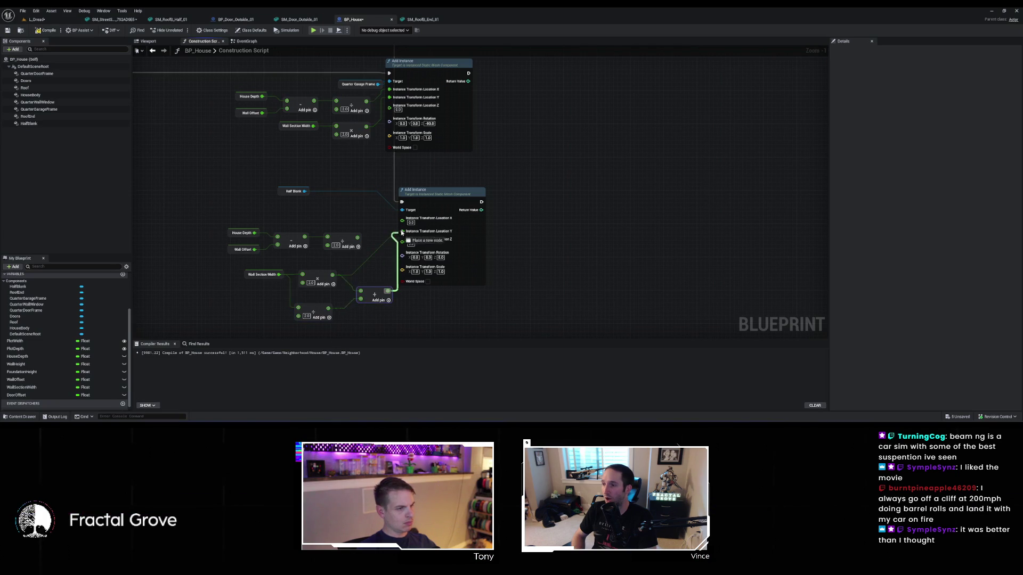
Inspect the doorway in the L_Dread level, then return to the construction script
left_click(43, 21)
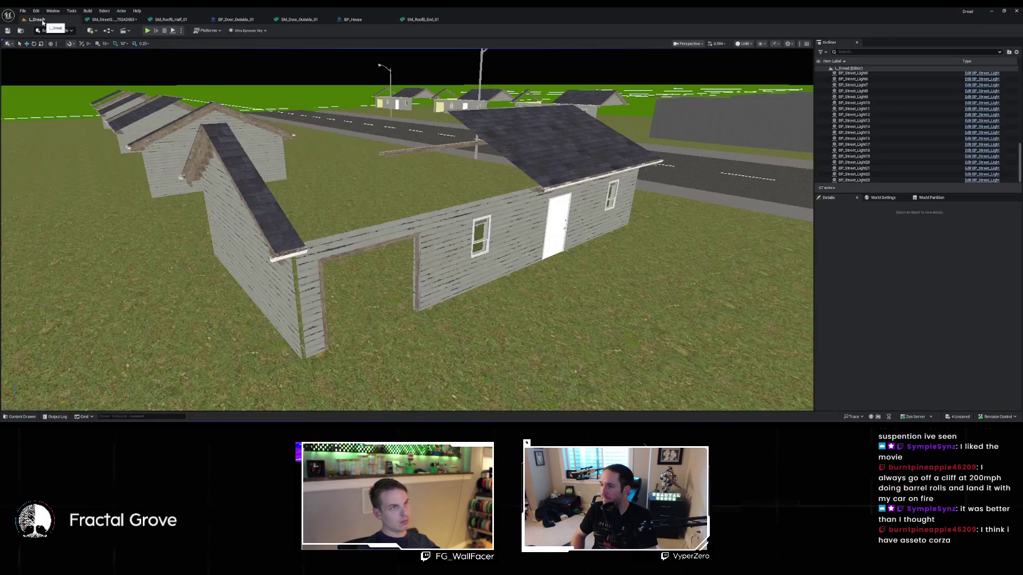
mouse_move(368, 82)
left_mouse_down()
mouse_move(364, 37)
mouse_move(364, 67)
mouse_move(477, 197)
mouse_move(348, 252)
mouse_move(710, 49)
mouse_move(342, 241)
left_mouse_up()
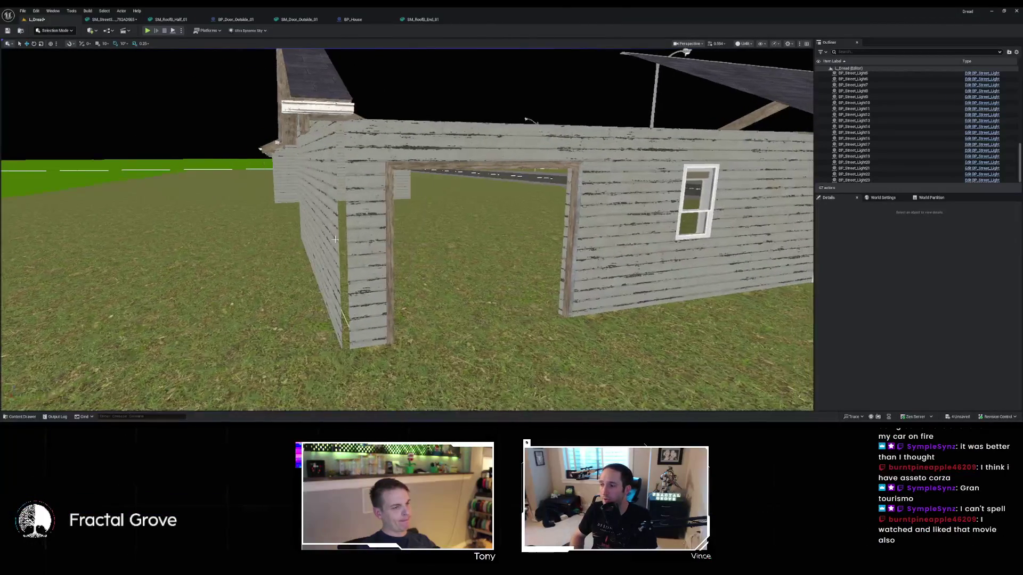
left_click(368, 21)
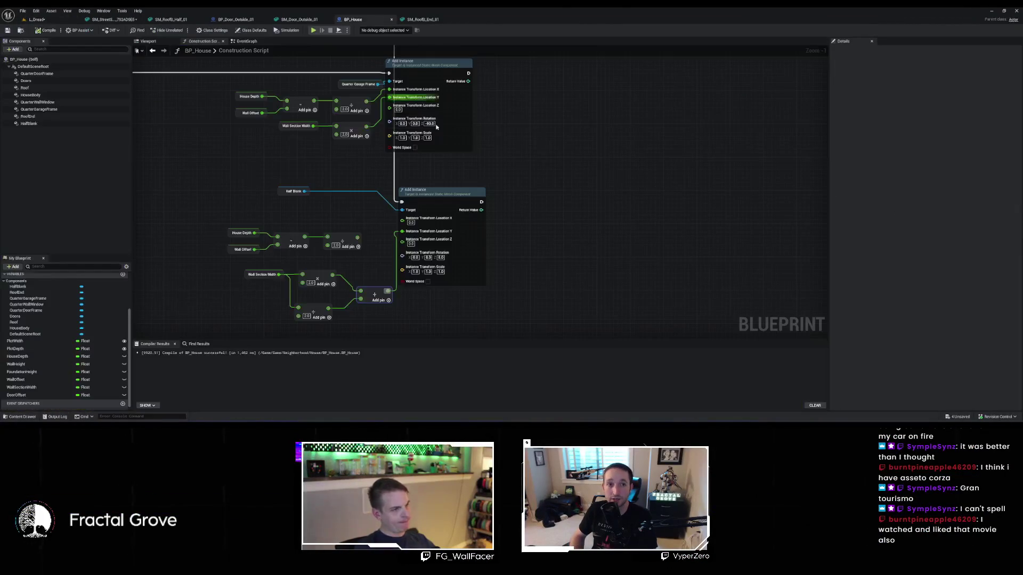
Subtract Wall Offset from the Location Y sum, compile and save, and check the wall in L_Dread
scroll(331, 248, "up", 1)
mouse_move(410, 292)
left_mouse_down()
mouse_move(387, 224)
mouse_move(427, 238)
left_mouse_up()
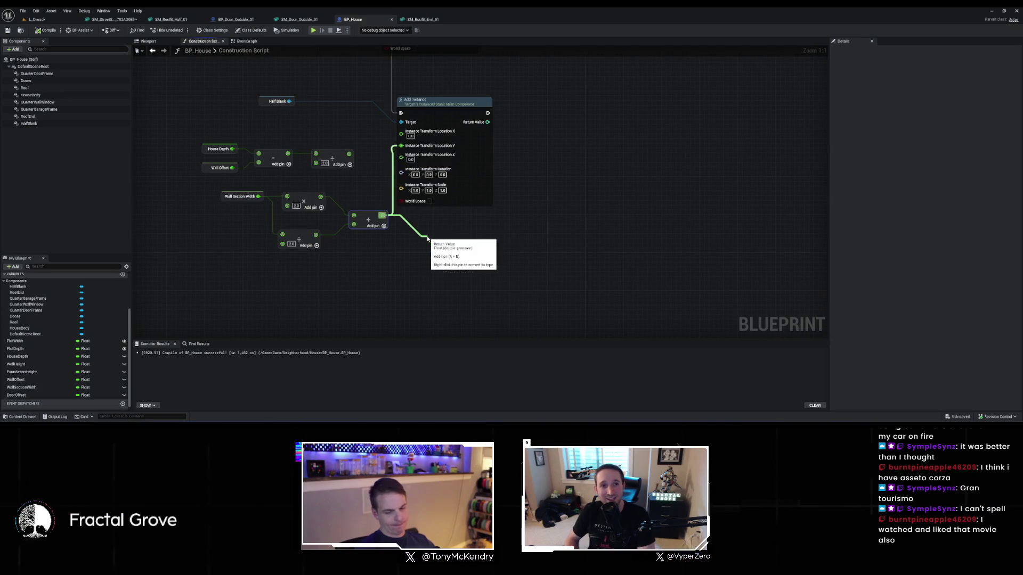
mouse_move(426, 278)
left_mouse_down()
mouse_move(430, 248)
mouse_move(402, 145)
left_mouse_up()
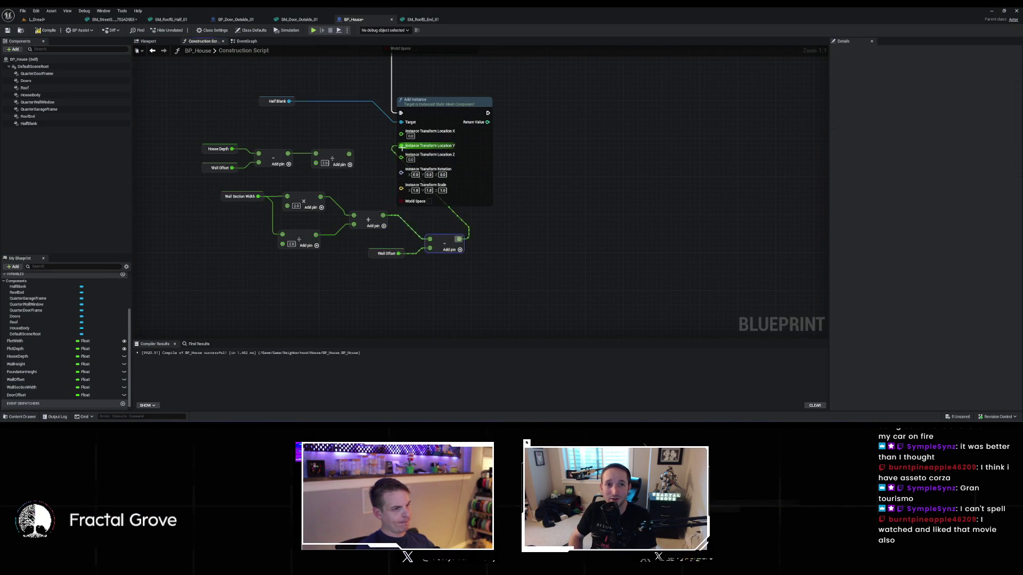
key("ctrl+s")
left_click(49, 21)
key("w")
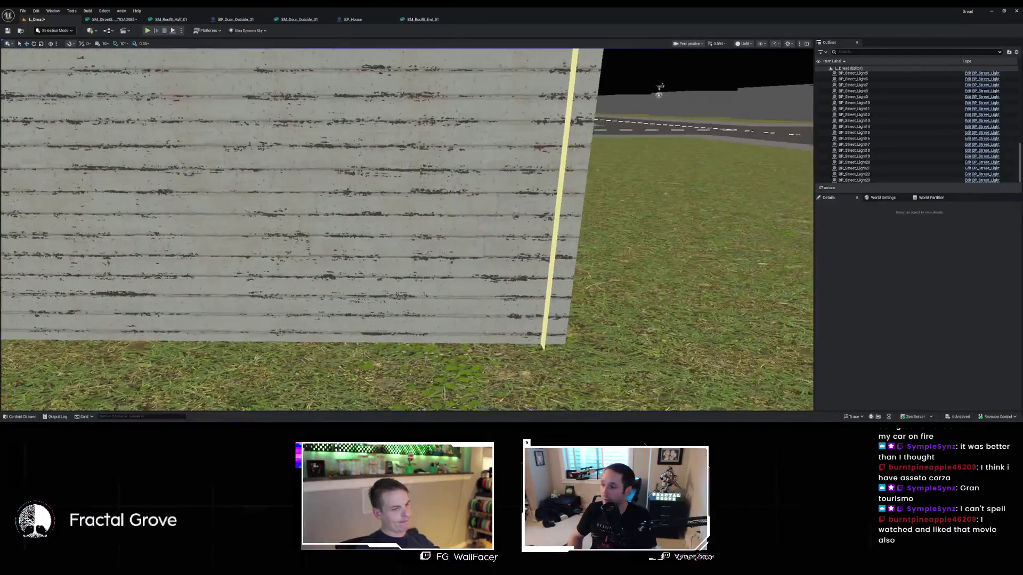
Fly along the house corner and side toward the street to inspect the half wall
mouse_move(490, 78)
left_mouse_down()
mouse_move(447, 81)
mouse_move(468, 80)
left_mouse_up()
mouse_move(350, 186)
left_mouse_down()
mouse_move(373, 187)
mouse_move(335, 187)
mouse_move(355, 184)
mouse_move(358, 207)
mouse_move(370, 206)
left_mouse_up()
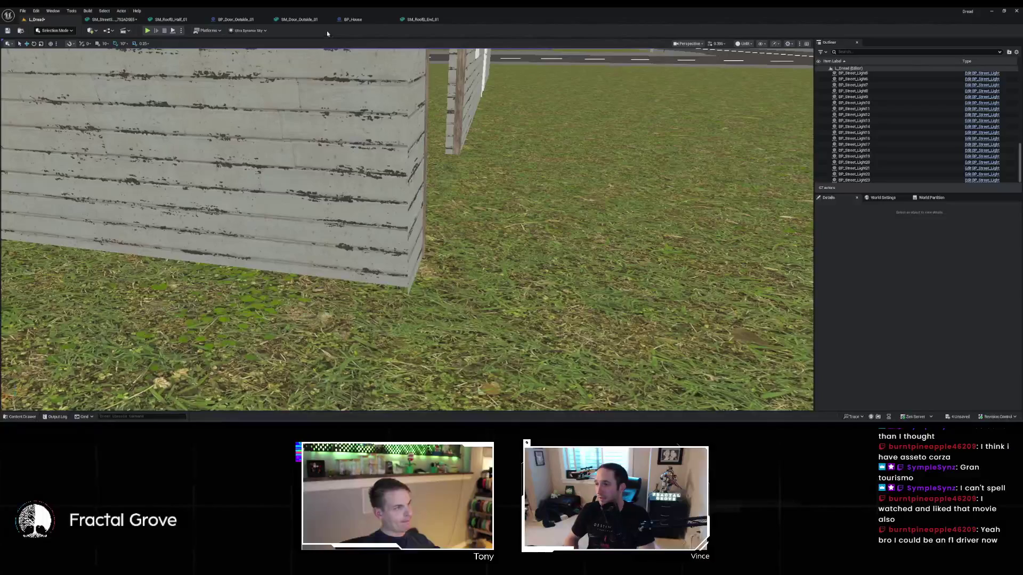
left_click(364, 23)
Divide Wall Offset by 2.0 before it is subtracted for Location Y
left_click_drag(404, 253, 437, 274)
type("/")
key("Return")
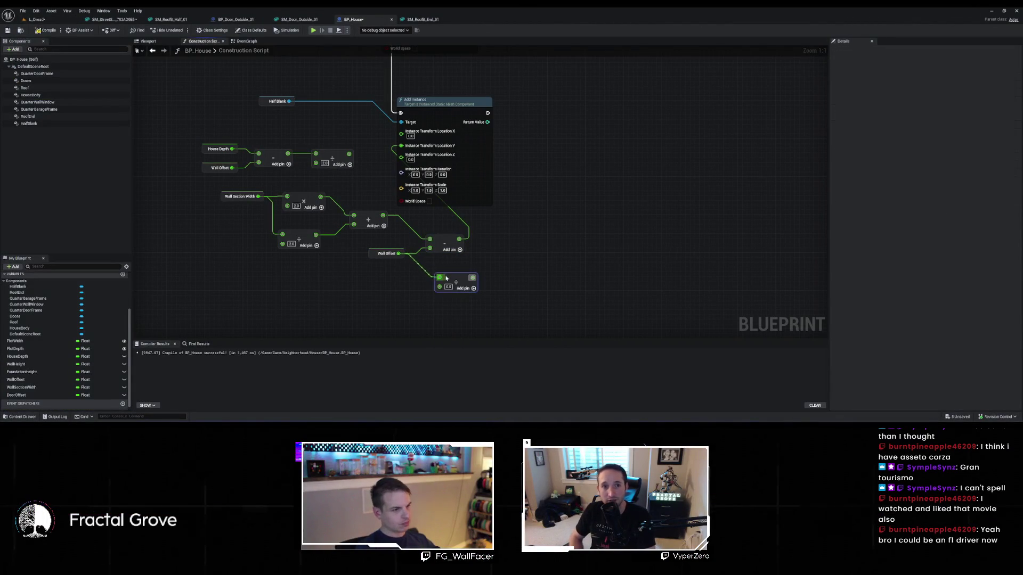
type("2")
key("Return")
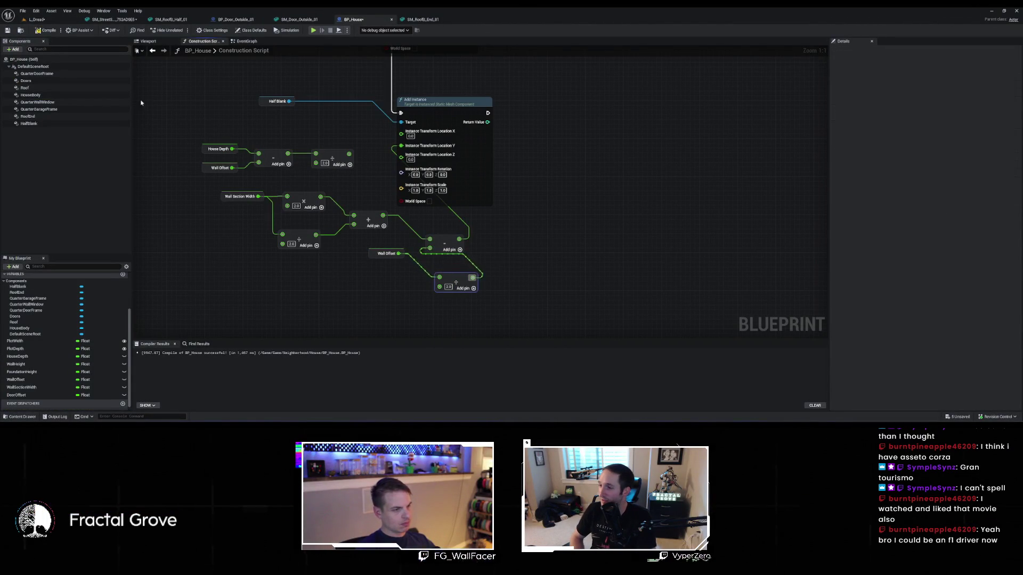
Check the halved offset on the house wall in L_Dread, then return to BP_House
left_click(47, 22)
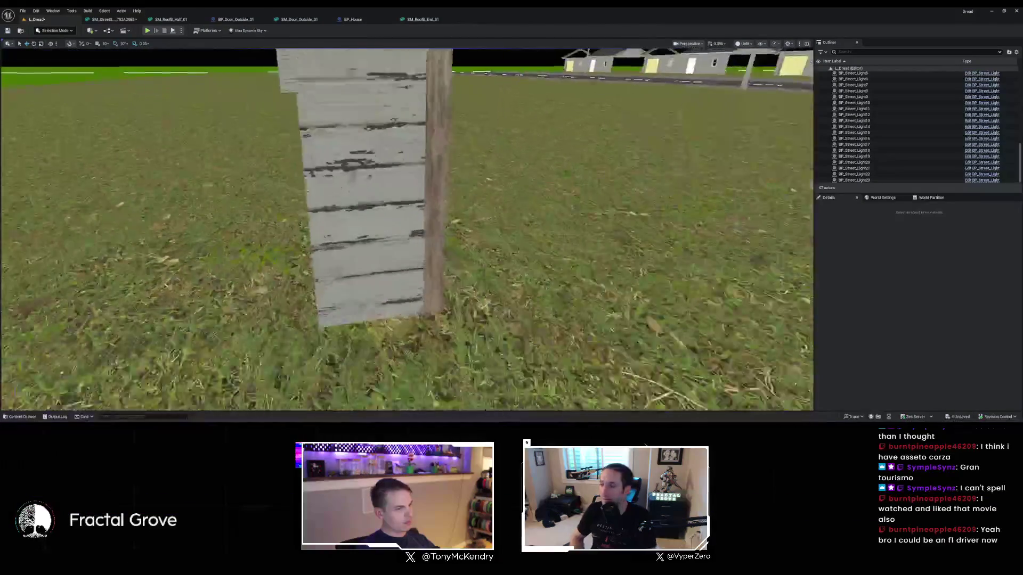
left_click_drag(501, 103, 500, 104)
left_click_drag(178, 91, 178, 91)
left_click(354, 20)
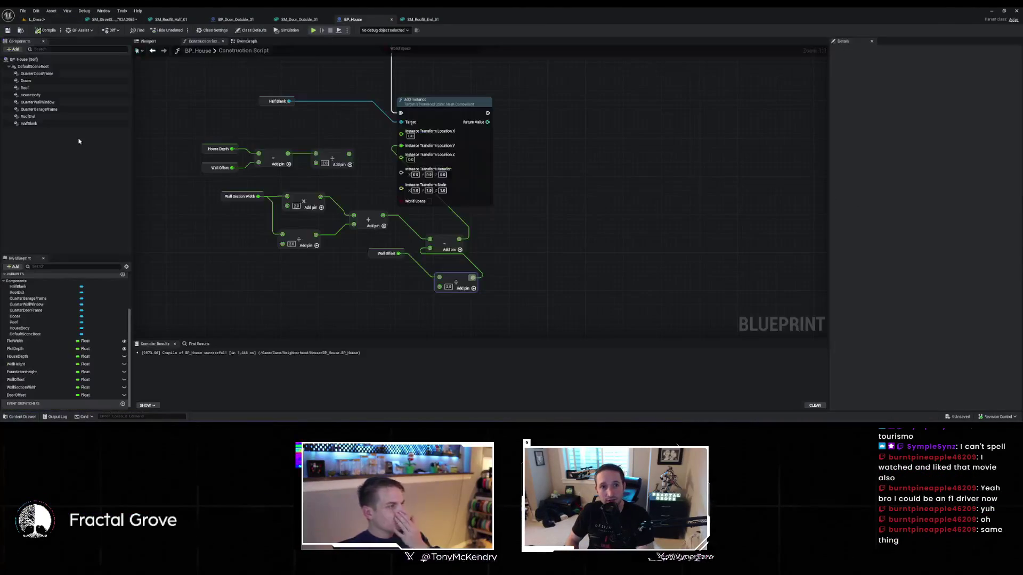
Add an Instanced Static Mesh component named HalfWindows under DefaultSceneRoot
right_click(49, 126)
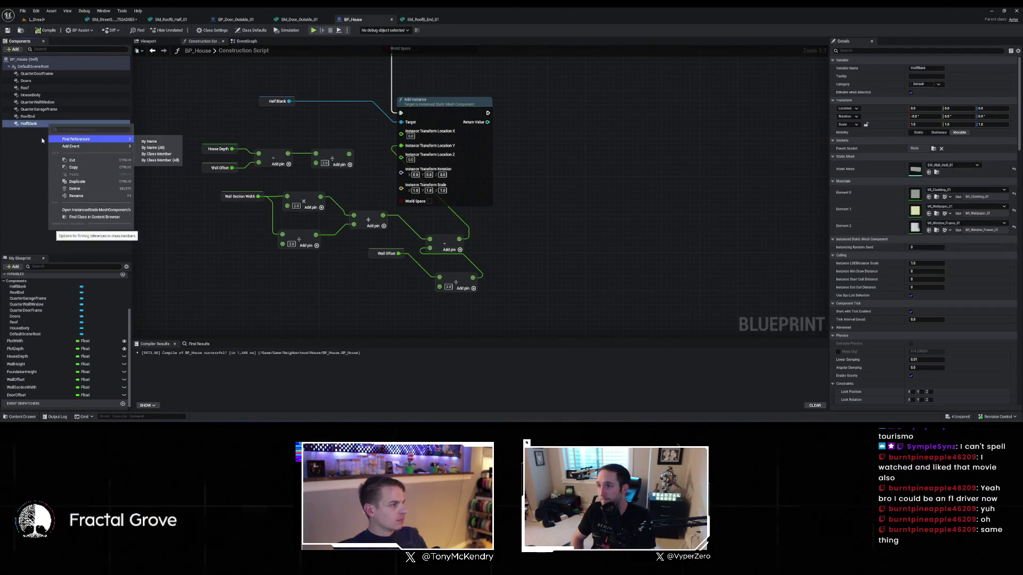
left_click(27, 67)
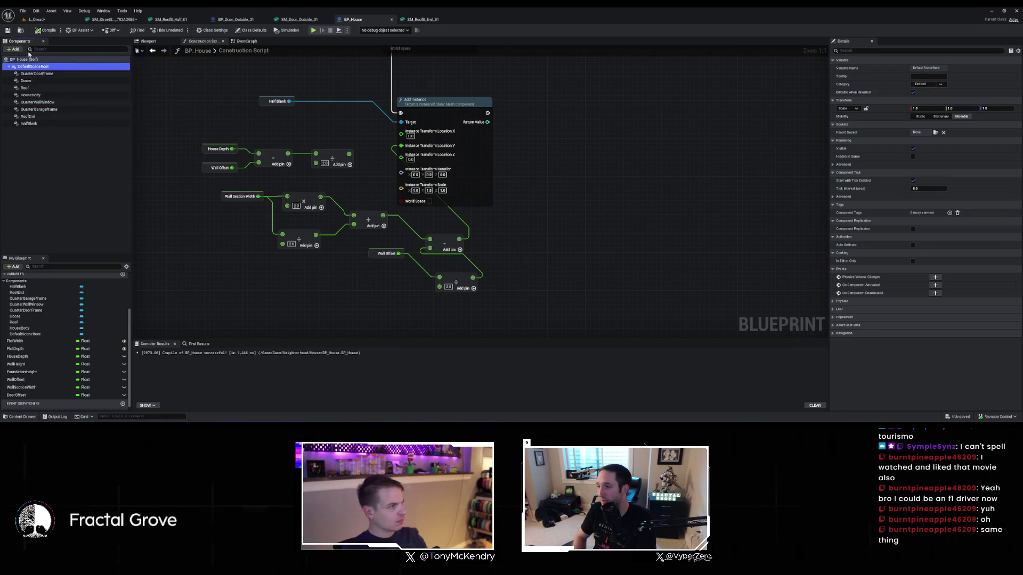
type("instanced")
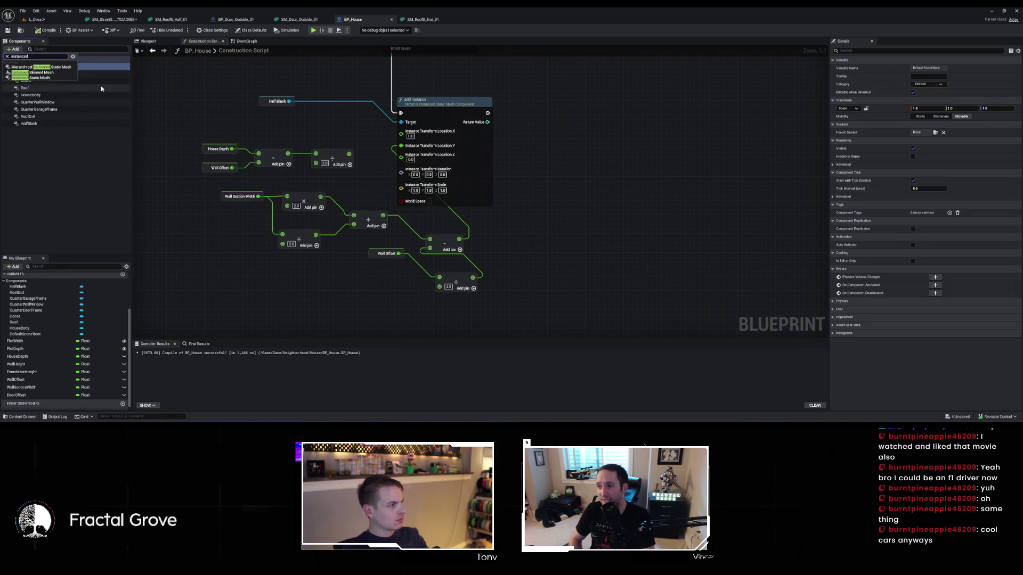
left_click(55, 79)
type("HalfWindow")
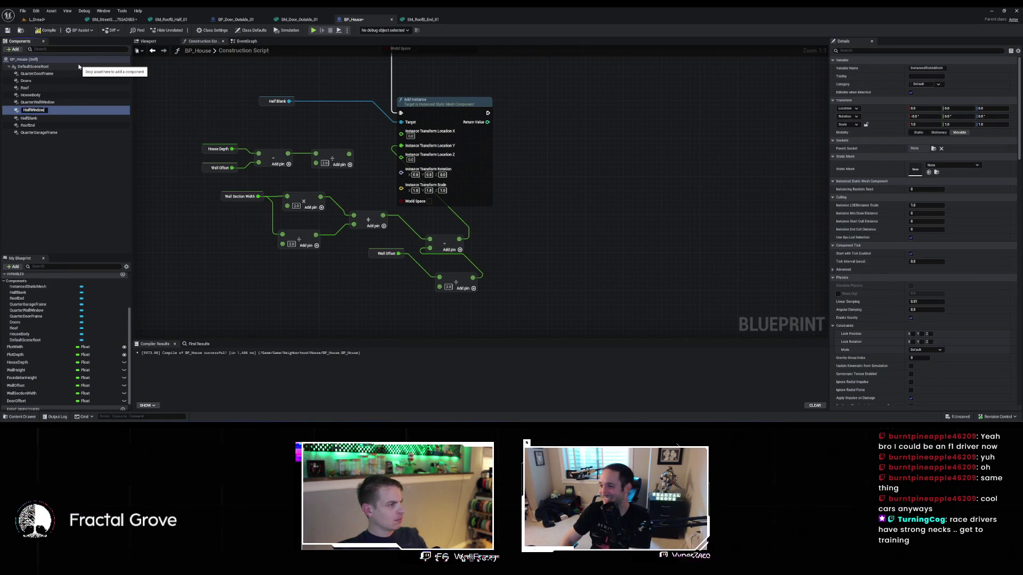
type("s")
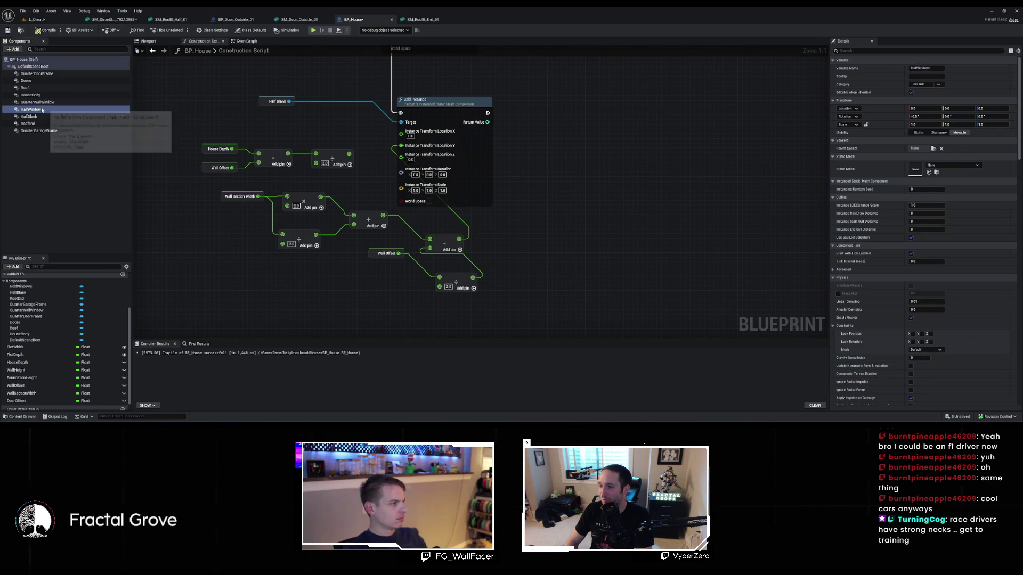
Set HalfWindows' Static Mesh to SM_Wall_Half_Win_01 and compile
left_click(21, 416)
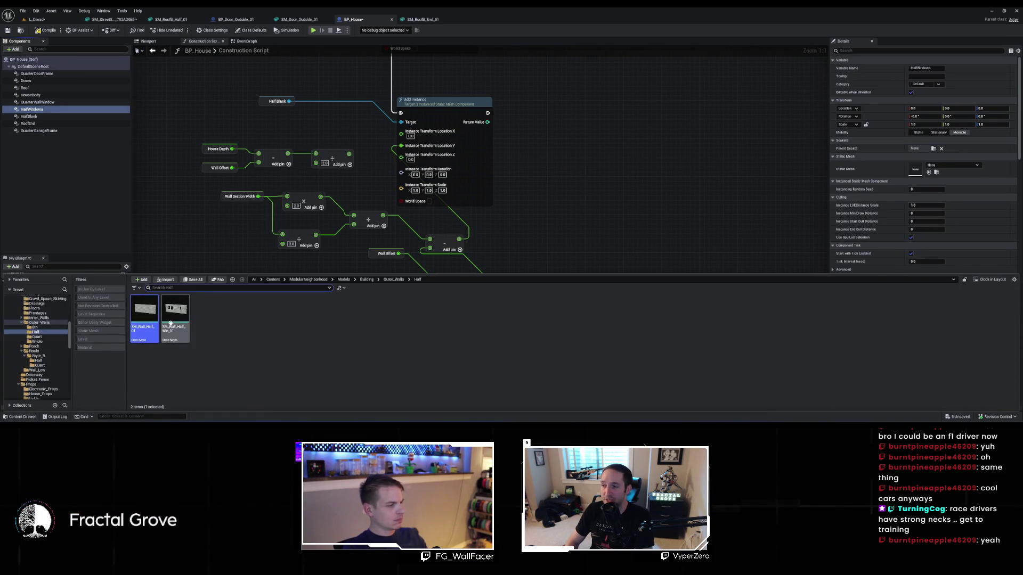
left_click(929, 172)
key("F7")
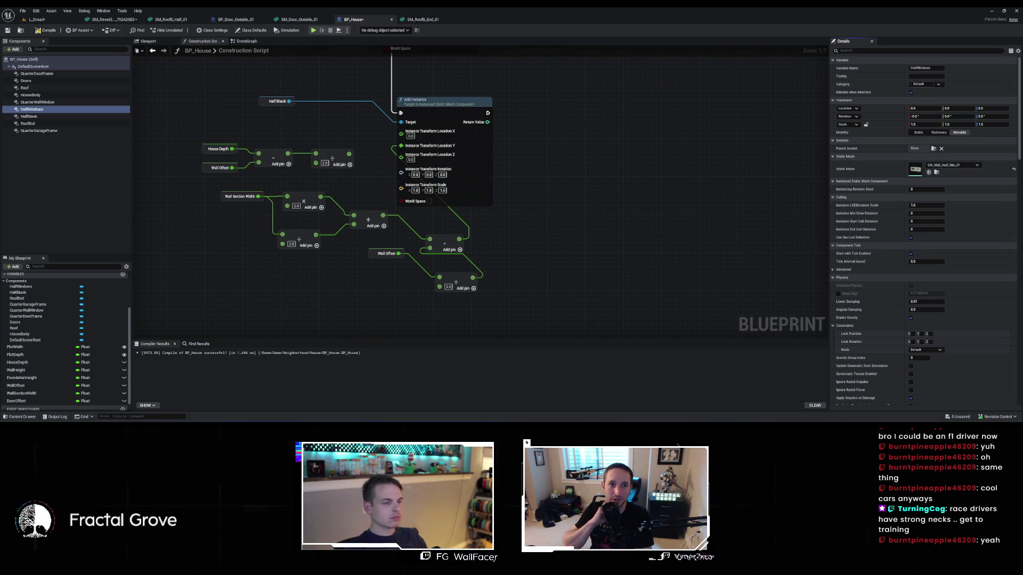
left_click_drag(616, 183, 580, 183)
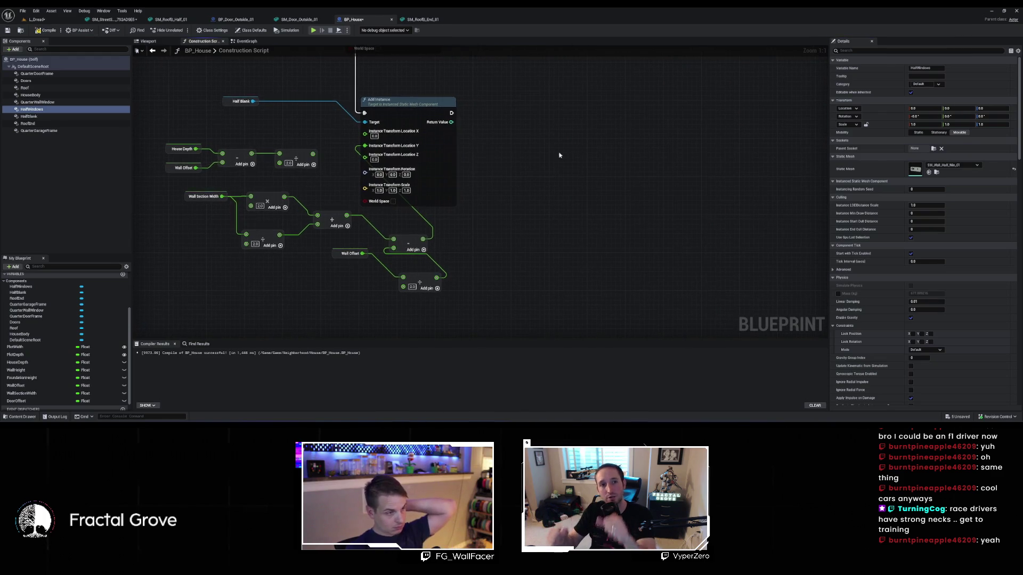
Check the house from the street in the L_Dread level
left_click(47, 21)
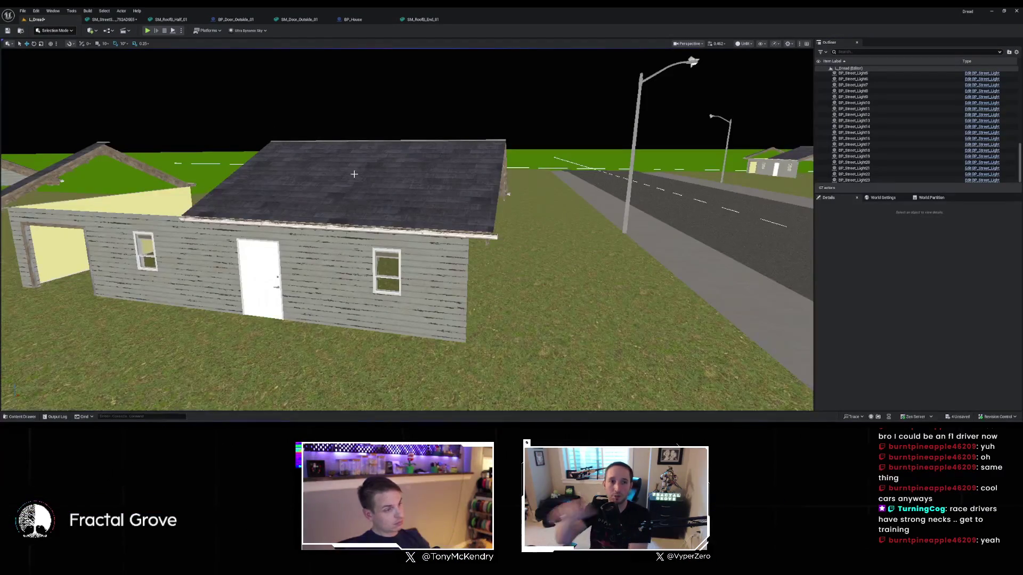
mouse_move(435, 196)
left_mouse_down()
mouse_move(420, 218)
mouse_move(392, 226)
left_mouse_up()
left_click(356, 21)
Add a Half Windows reference, delete the House Depth and Wall Offset math, and paste the Add Instance copy
mouse_move(36, 135)
left_mouse_down()
mouse_move(171, 160)
mouse_move(544, 126)
left_mouse_up()
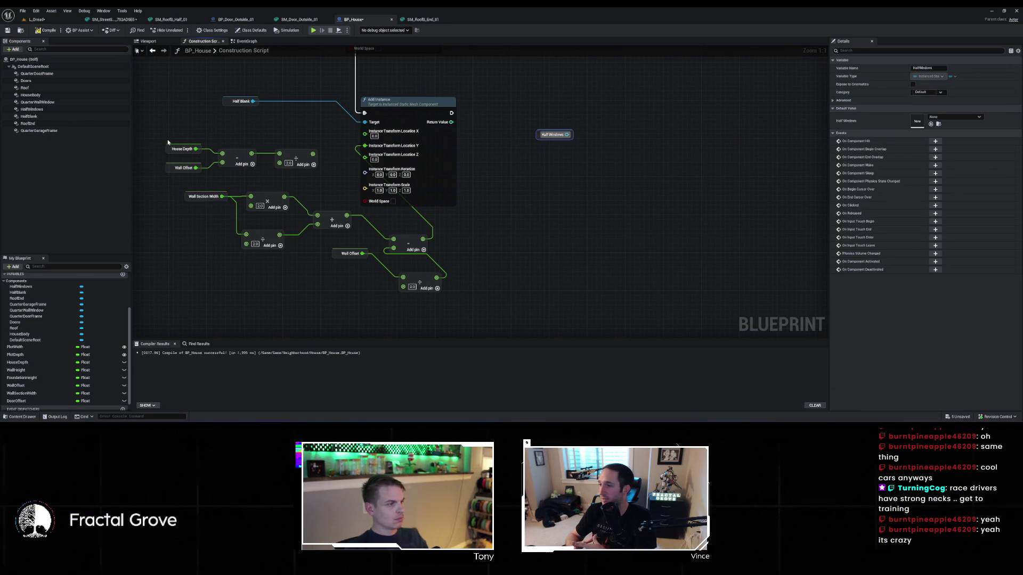
left_click_drag(304, 176, 303, 174)
key("Delete")
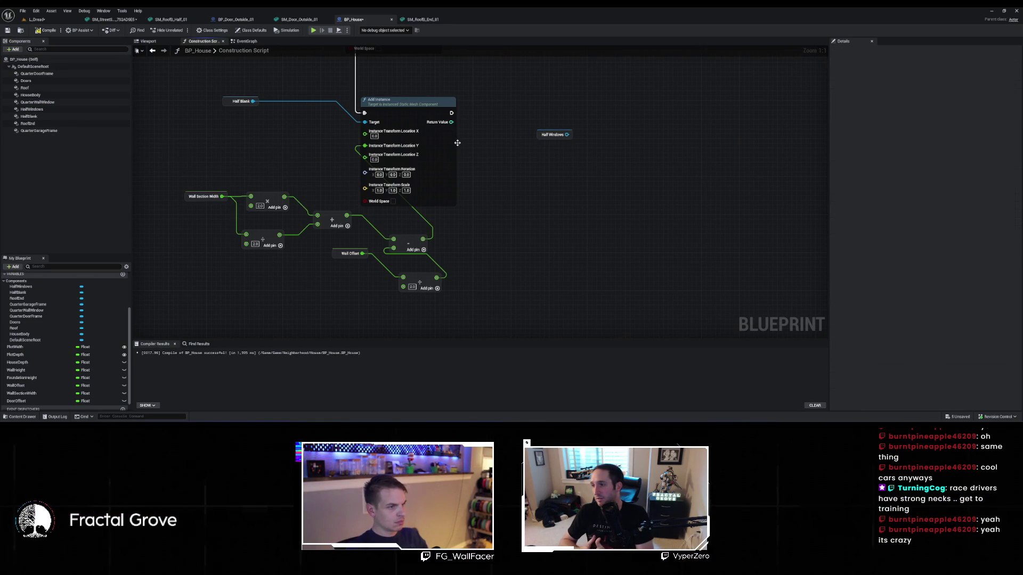
key("f")
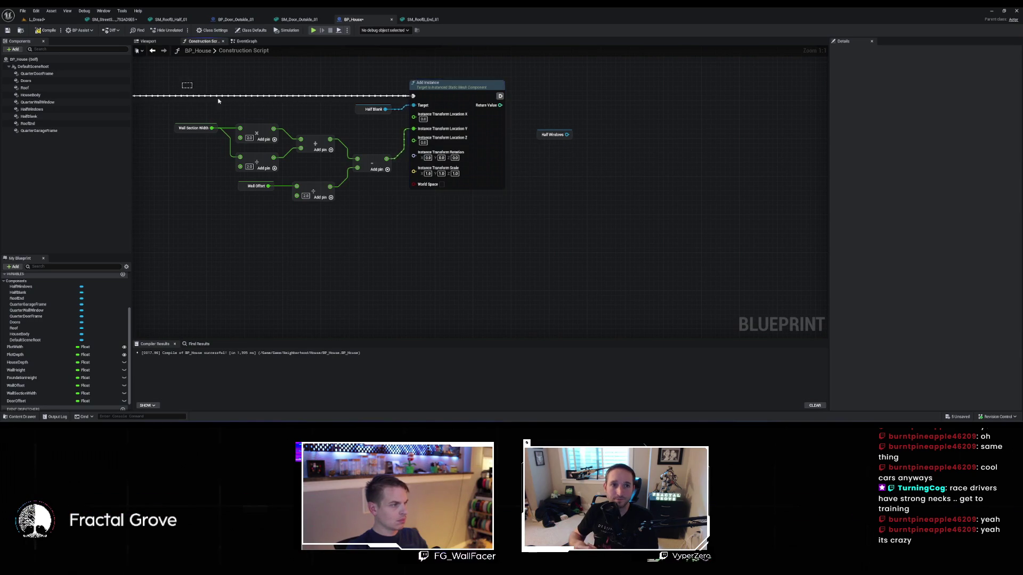
key("ctrl+v")
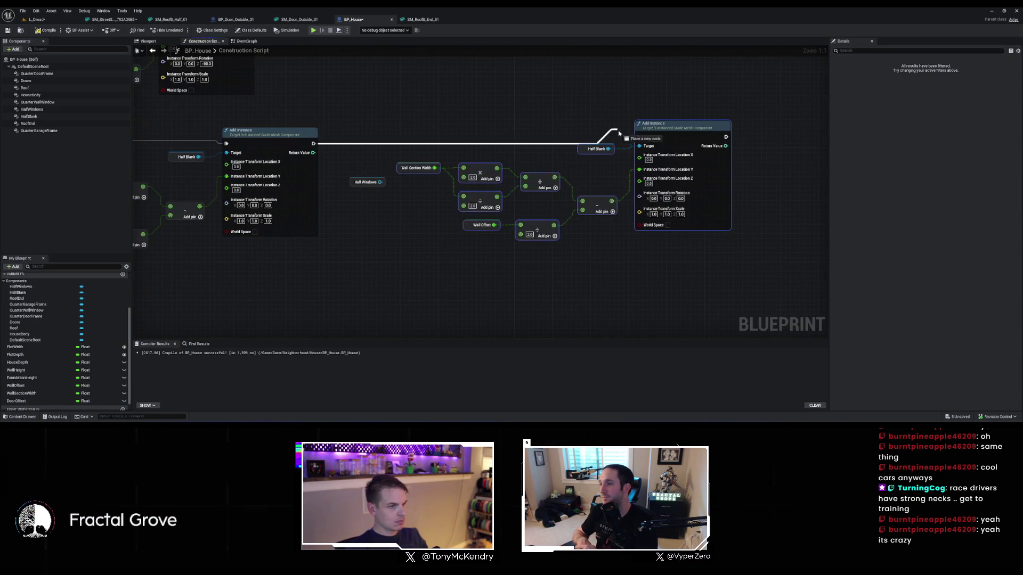
Chain the pasted Add Instance after HalfBlank's, target Half Windows, and delete the stray Half Blank reference
left_click_drag(636, 139, 639, 136)
mouse_move(351, 181)
left_mouse_down()
mouse_move(609, 165)
mouse_move(639, 146)
left_mouse_up()
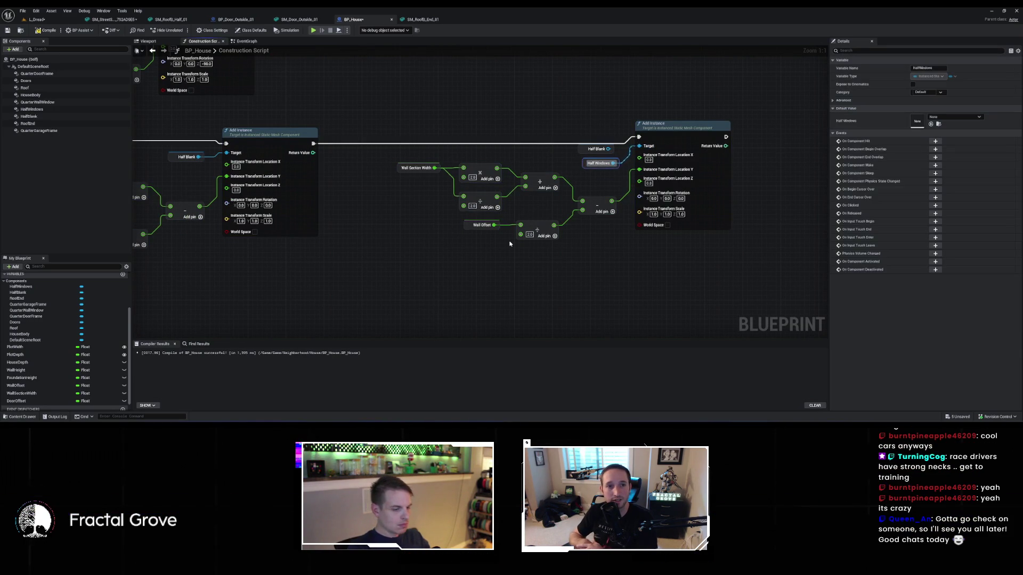
left_click(593, 148)
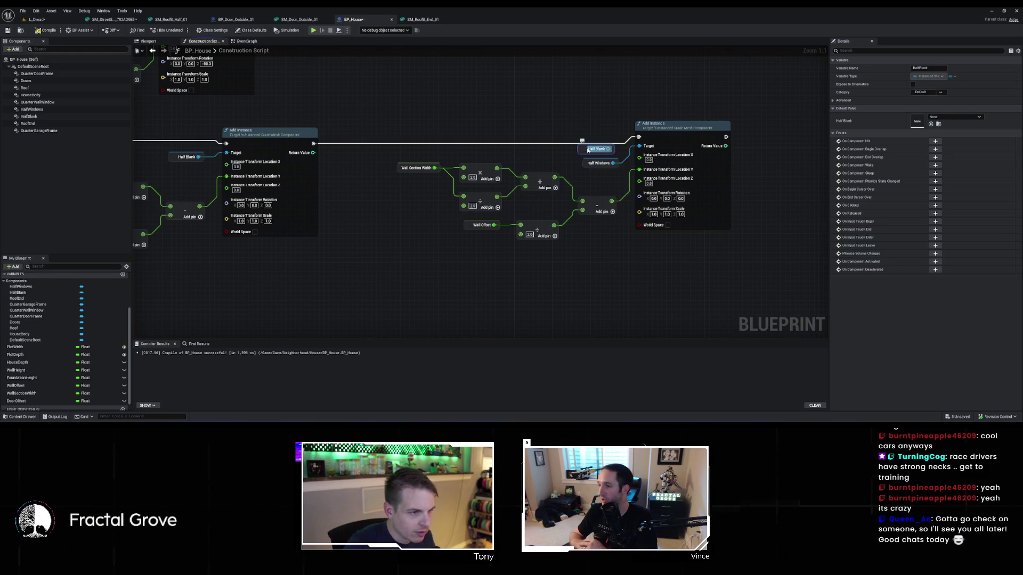
key("Delete")
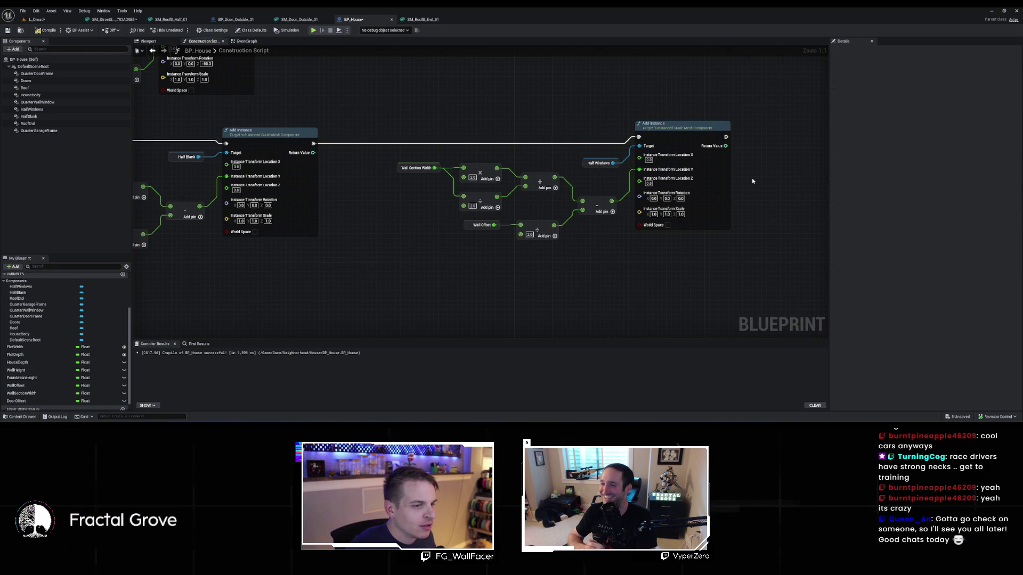
Set the Half Windows instance Rotation Z to 180 and check the yellow wall in L_Dread
left_click(681, 198)
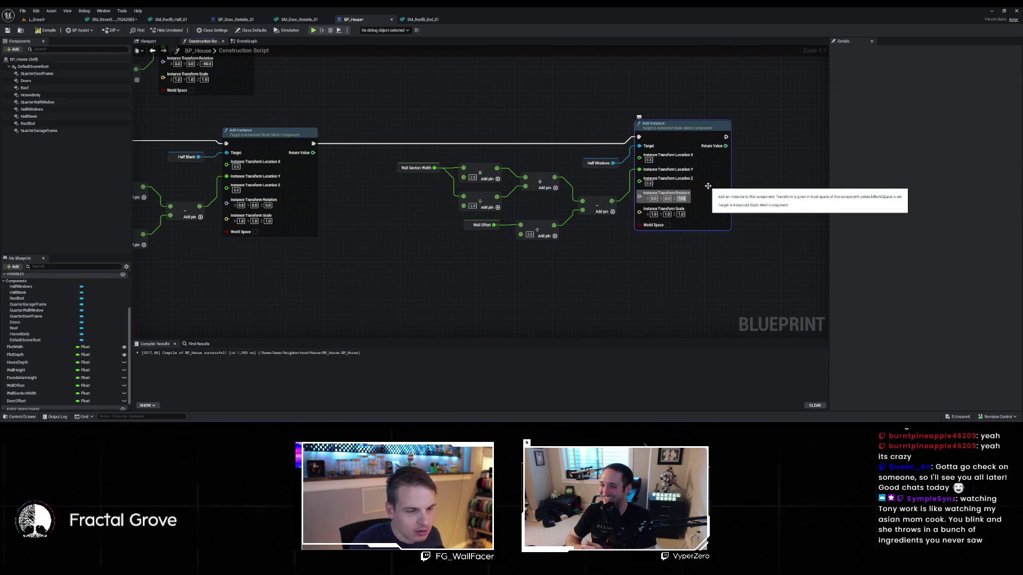
key("Return")
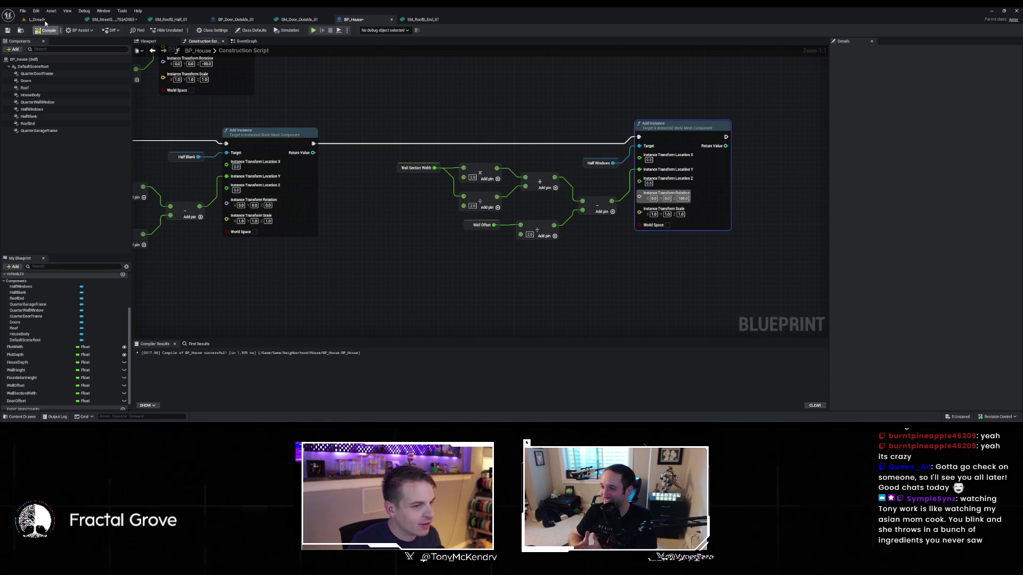
left_click(46, 21)
mouse_move(432, 273)
left_mouse_down()
mouse_move(436, 214)
mouse_move(299, 115)
left_mouse_up()
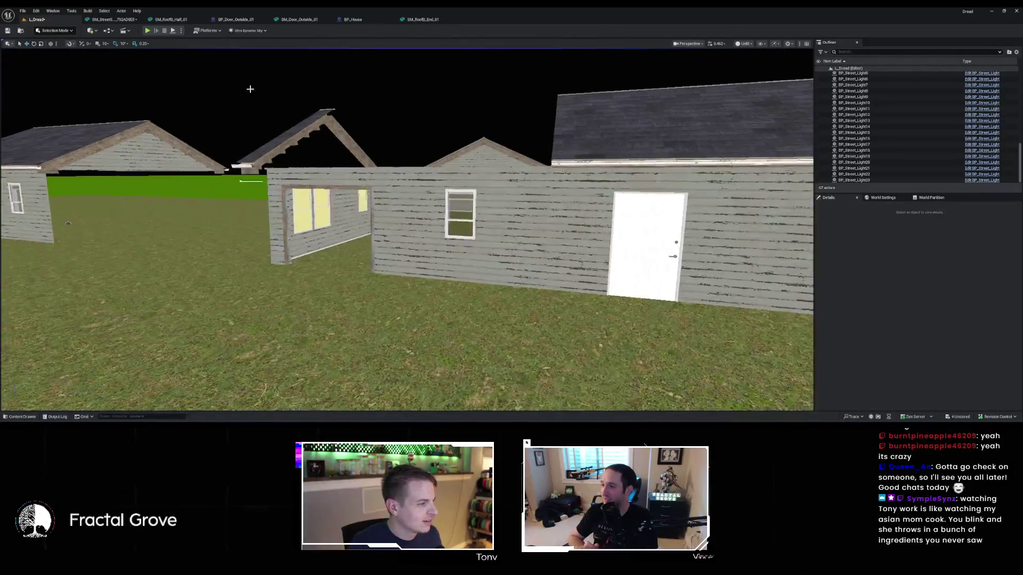
Multiply the subtract result by -1 and feed it into Half Windows' Location Y
left_click(354, 19)
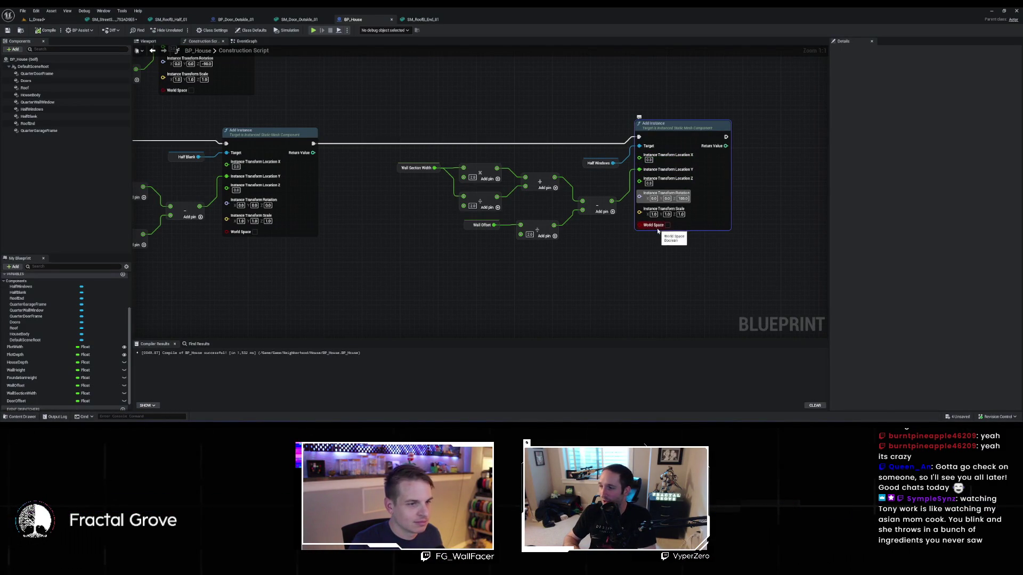
left_click_drag(612, 201, 620, 254)
type("*")
key("Return")
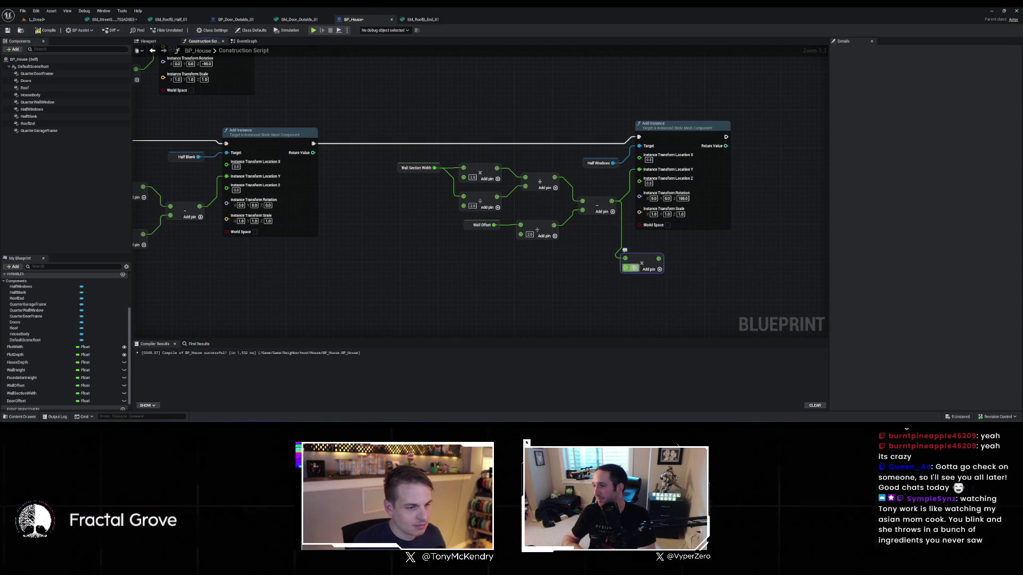
type("-1")
key("Return")
left_click_drag(662, 260, 639, 169)
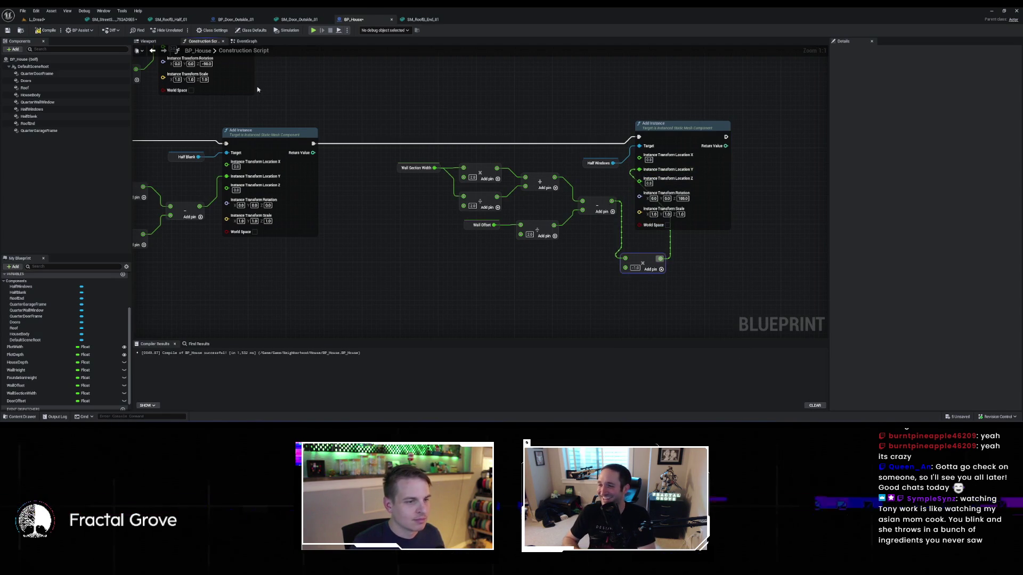
Check the window wall near the street in L_Dread, then return to BP_House
left_click(48, 19)
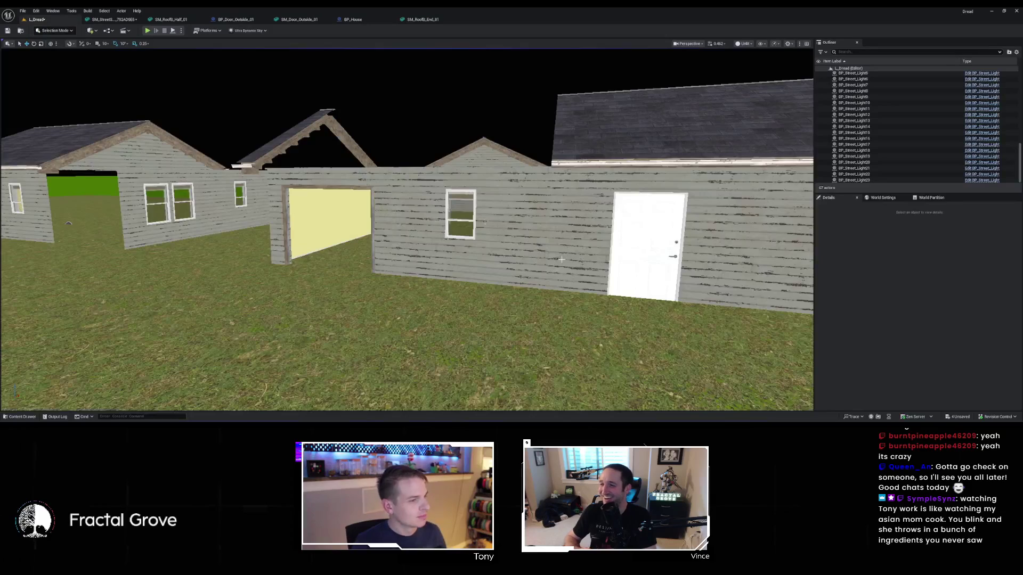
left_click_drag(406, 229, 373, 229)
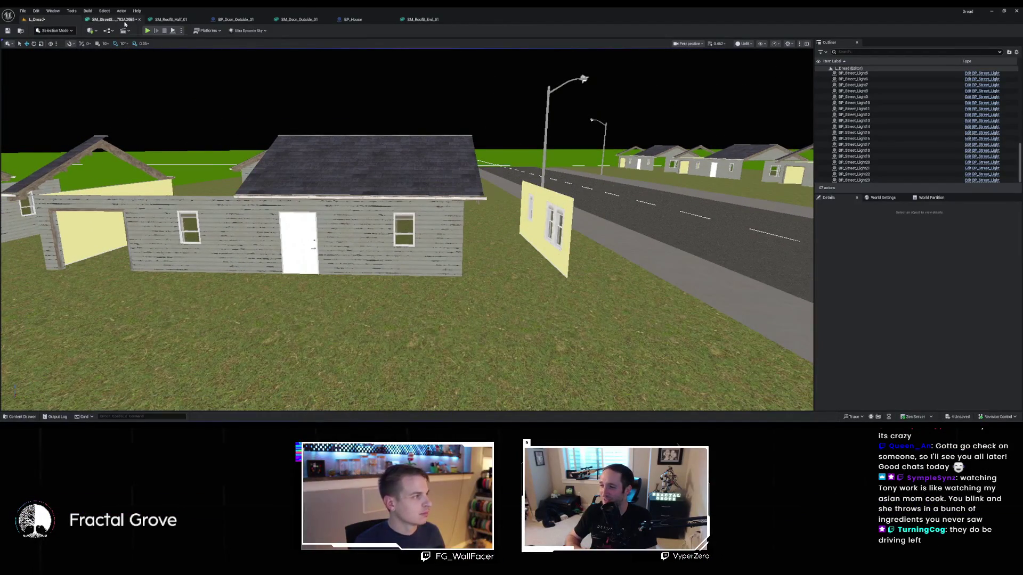
left_click(347, 20)
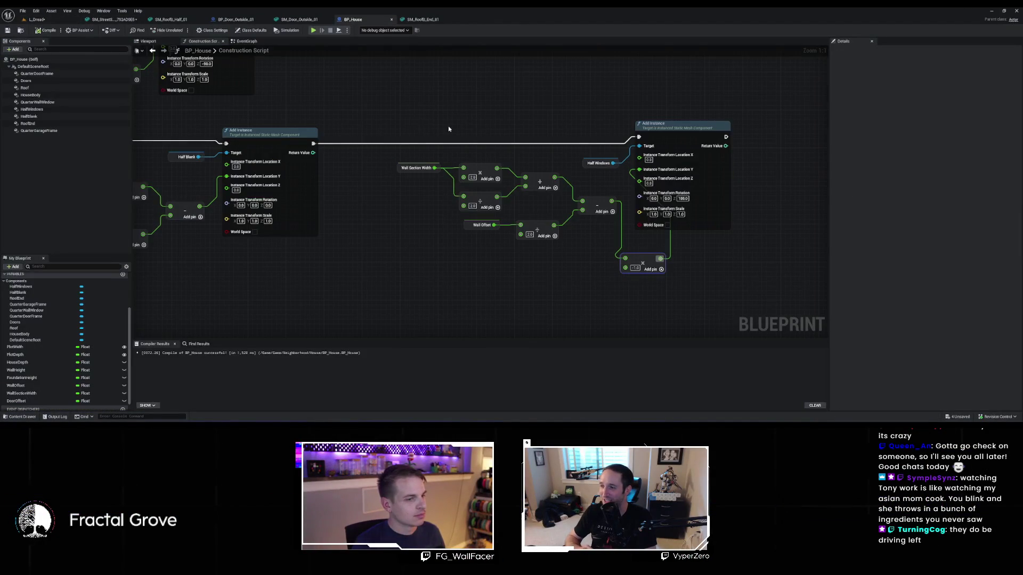
Tidy the Half Windows offset math nodes, wire from the multiply output, and check L_Dread
key("f")
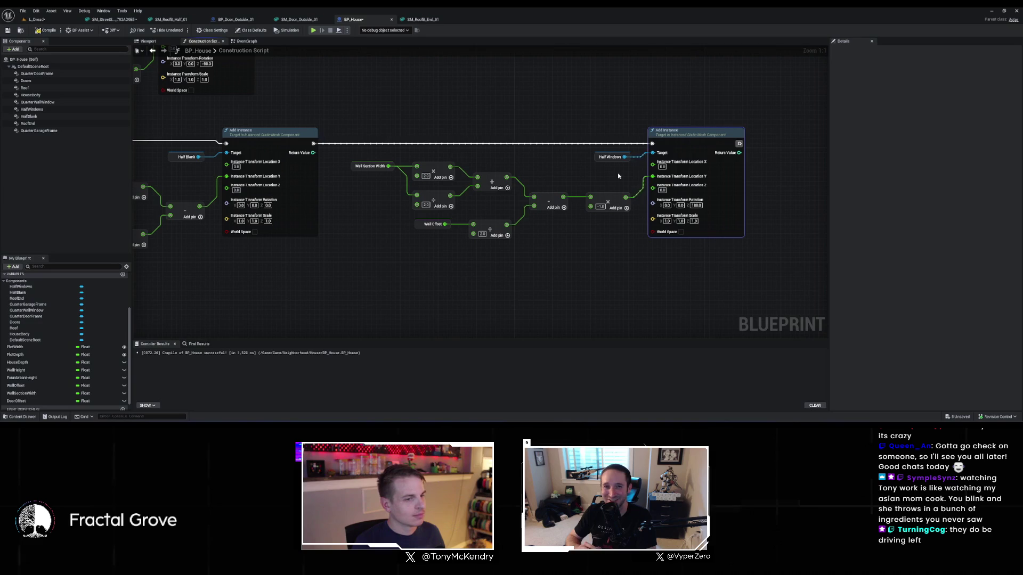
left_click_drag(618, 186, 523, 176)
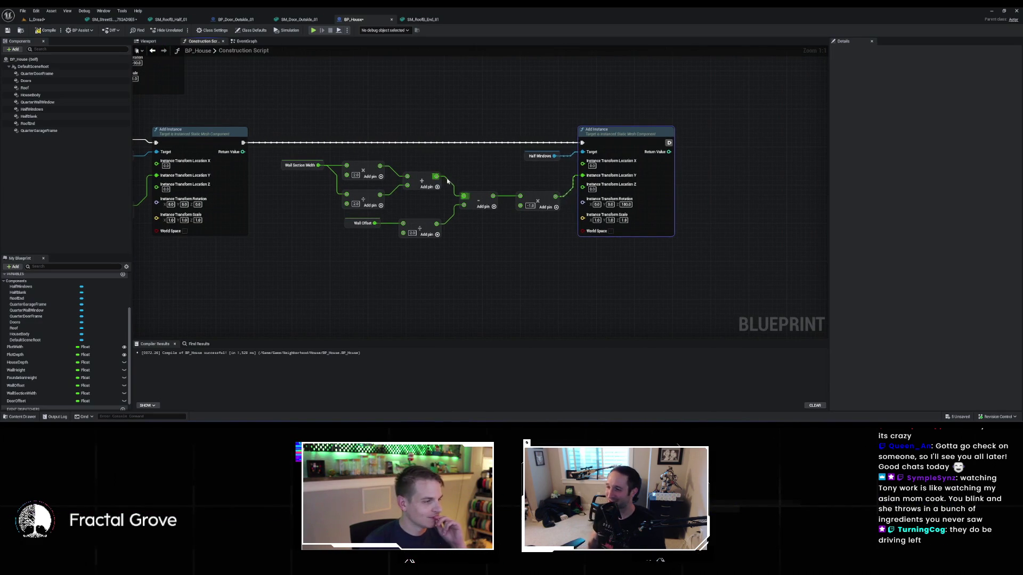
mouse_move(379, 166)
left_mouse_down()
mouse_move(463, 168)
mouse_move(464, 196)
left_mouse_up()
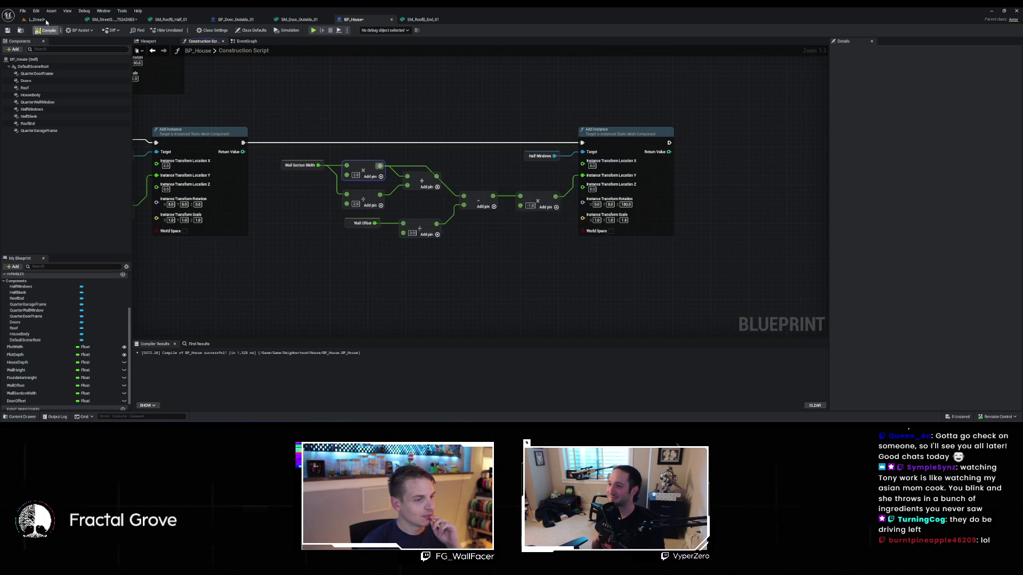
left_click(46, 22)
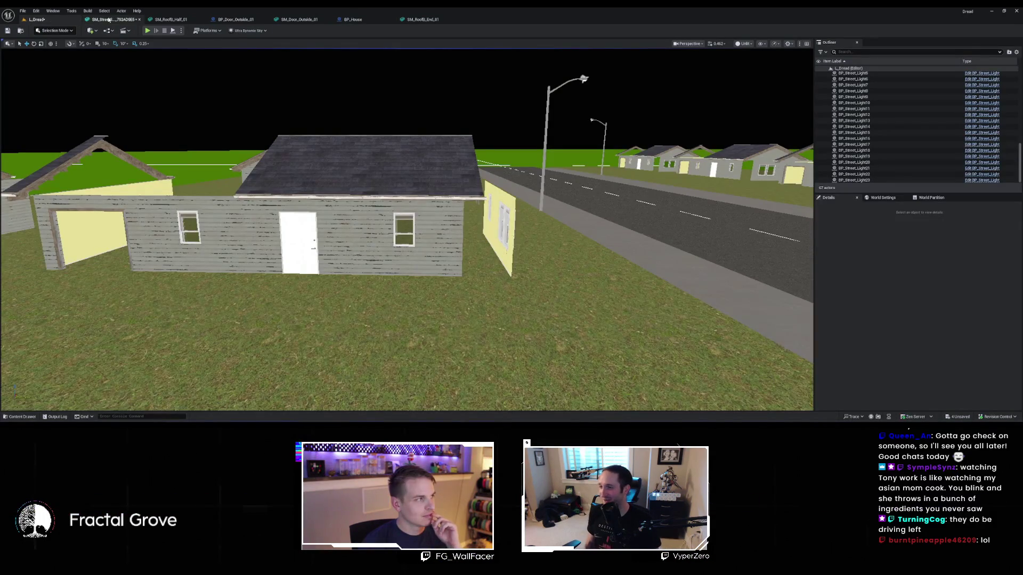
Move the multiply node up, rewire from Wall Section Width, and inspect the houses in L_Dread
left_click(352, 20)
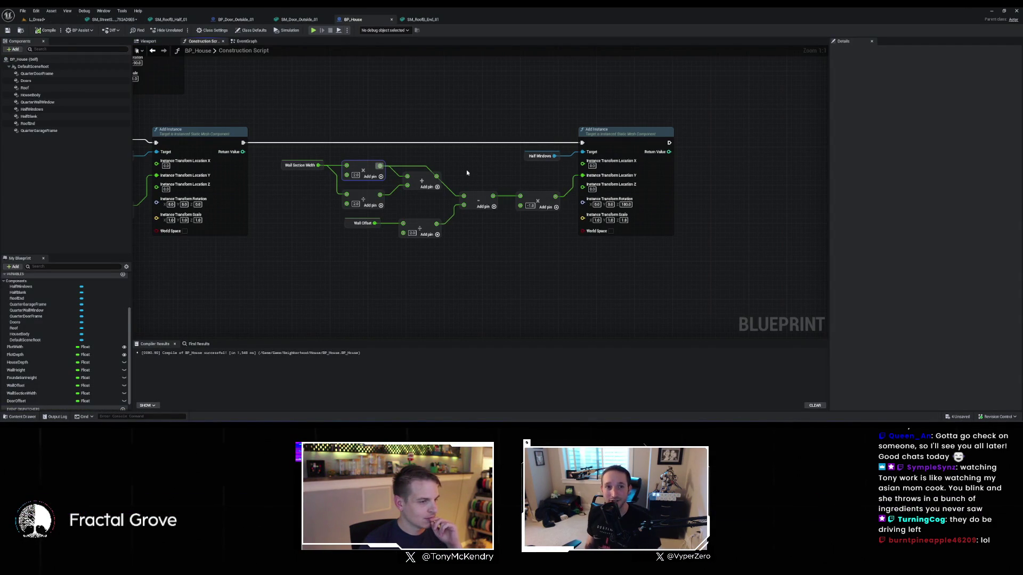
left_click_drag(367, 172, 386, 152)
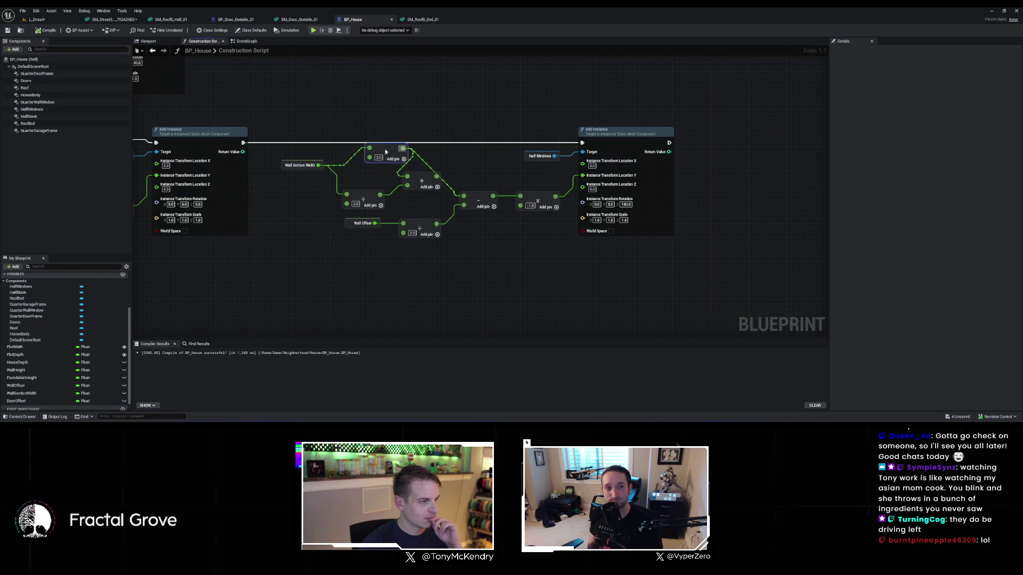
mouse_move(318, 165)
left_mouse_down()
mouse_move(484, 197)
mouse_move(464, 196)
left_mouse_up()
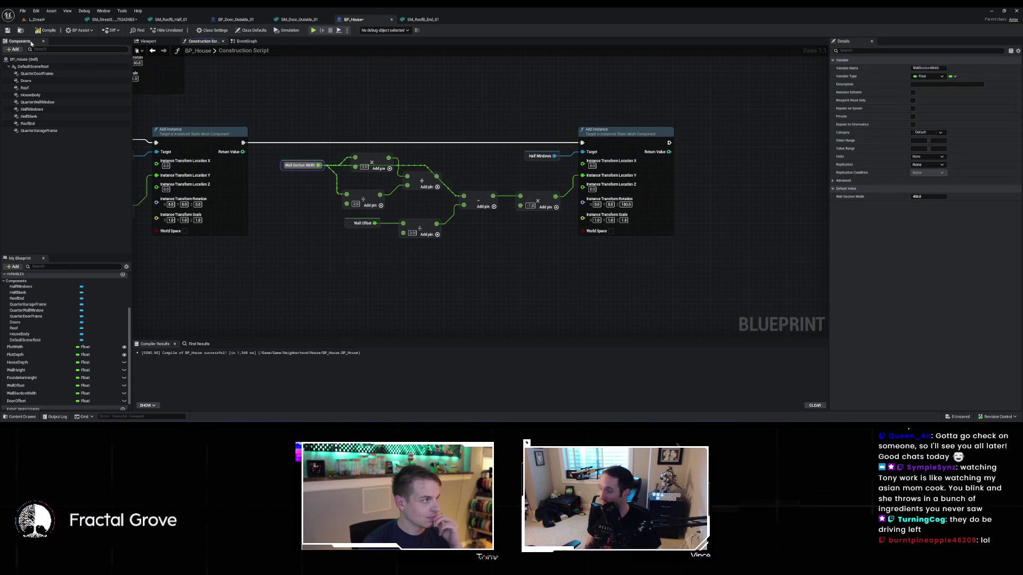
left_click(51, 21)
left_click_drag(405, 229, 362, 277)
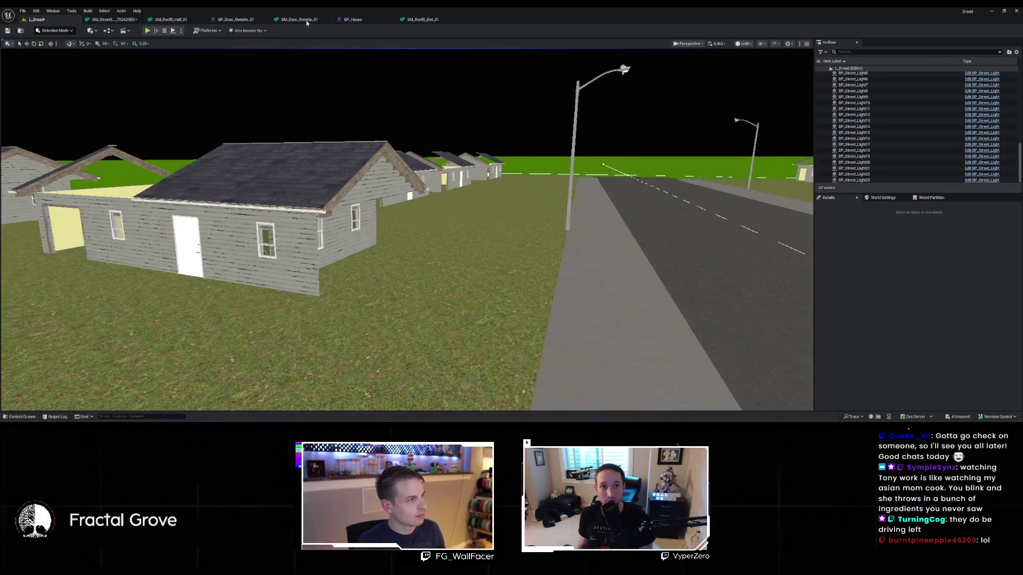
Connect Wall Section Width directly to the Add node, check the house corner, and select the extra Multiply node
left_click(231, 20)
left_click(353, 19)
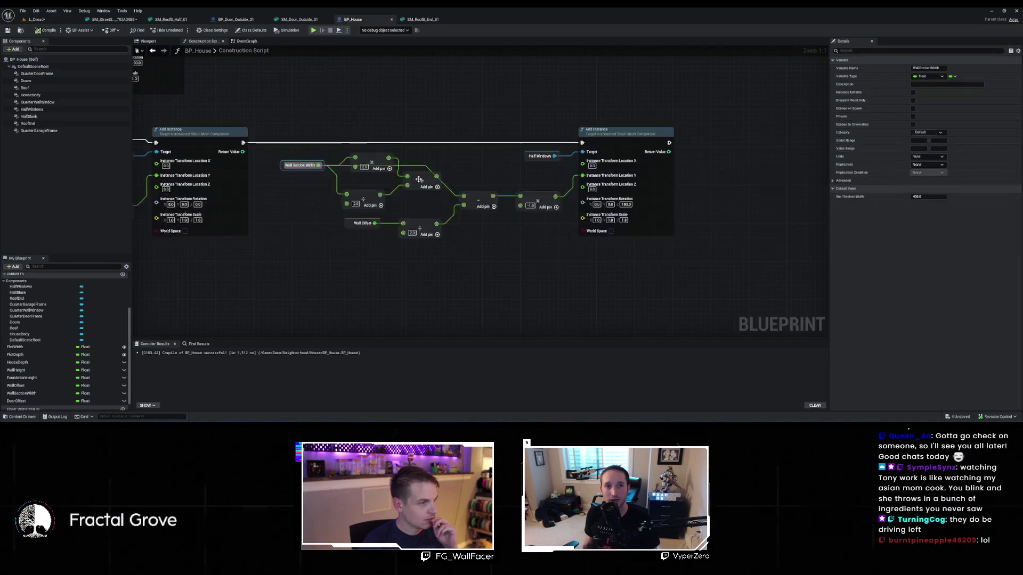
left_click_drag(324, 167, 449, 190)
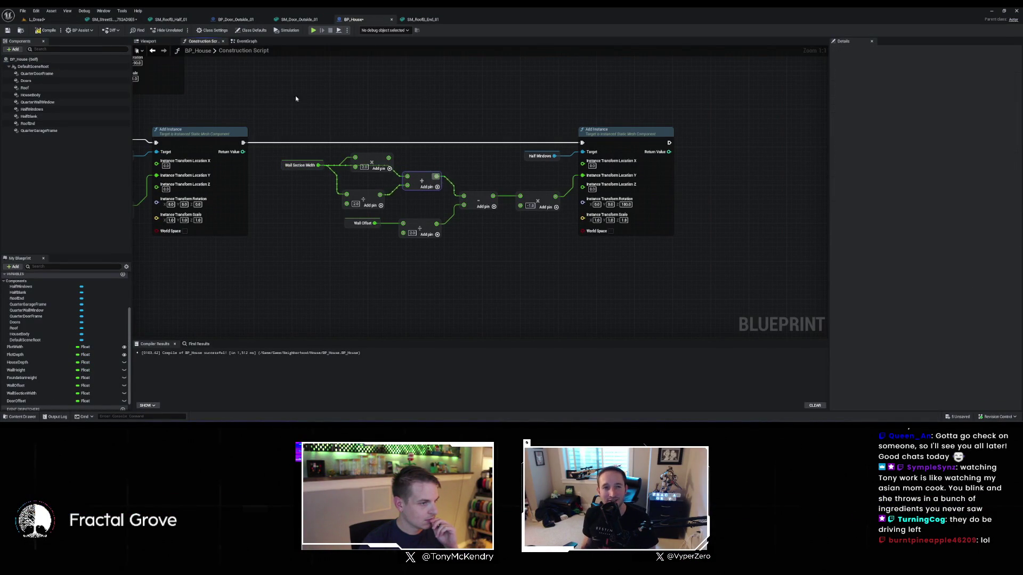
left_click(48, 19)
mouse_move(417, 163)
left_mouse_down()
mouse_move(393, 112)
mouse_move(331, 116)
mouse_move(322, 136)
mouse_move(298, 138)
mouse_move(340, 139)
left_mouse_up()
left_click(349, 20)
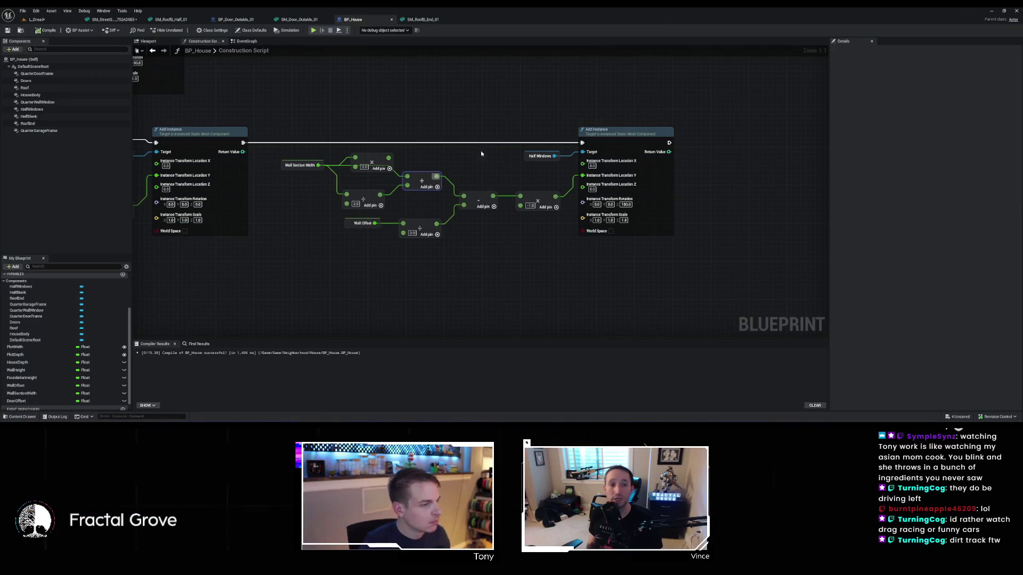
left_click(396, 160)
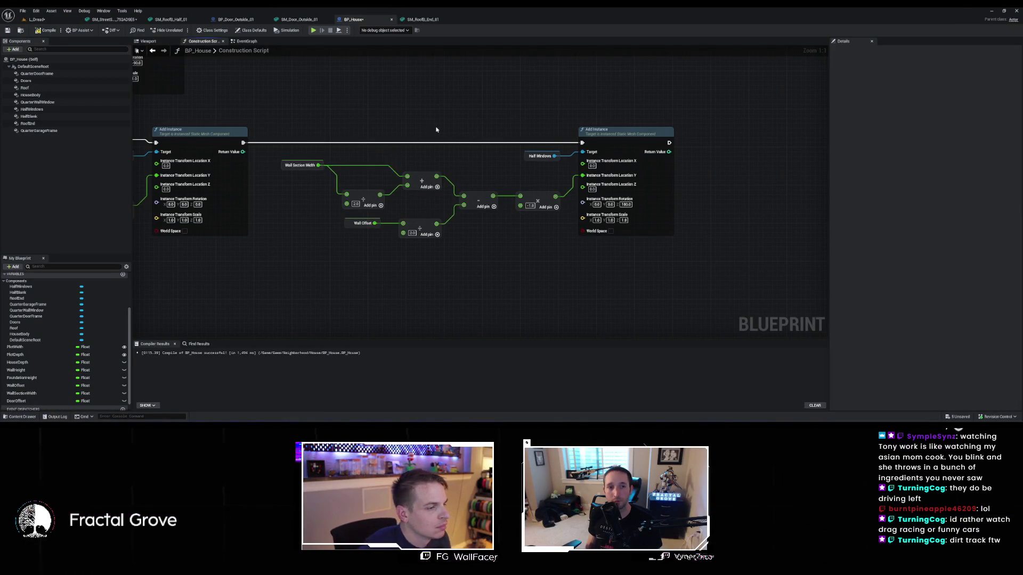
scroll(435, 130, "down", 3)
mouse_move(685, 238)
left_mouse_down()
mouse_move(746, 255)
mouse_move(467, 196)
mouse_move(338, 204)
mouse_move(543, 232)
left_mouse_up()
scroll(467, 196, "up", 1)
scroll(488, 181, "down", 2)
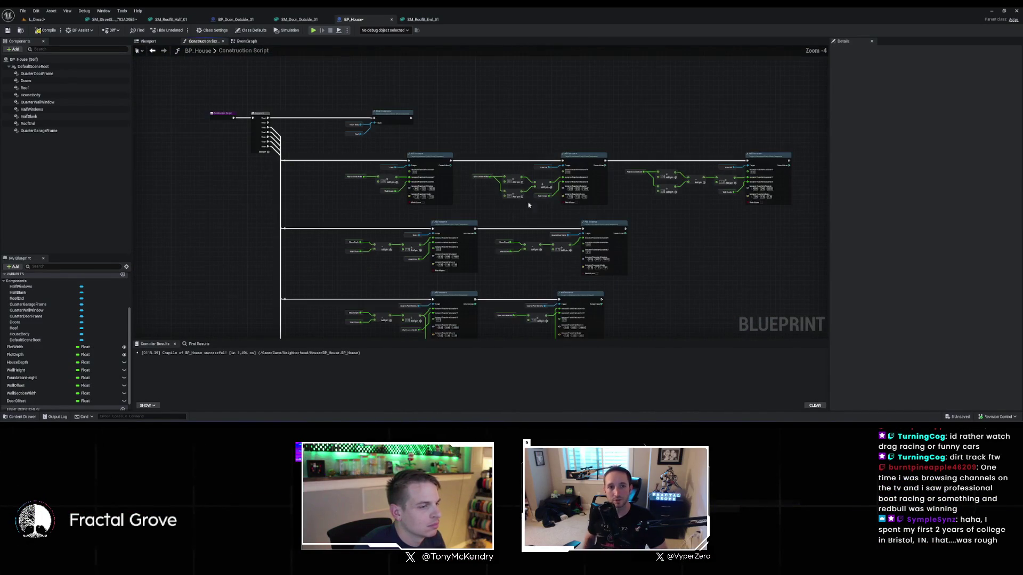
scroll(262, 148, "up", 5)
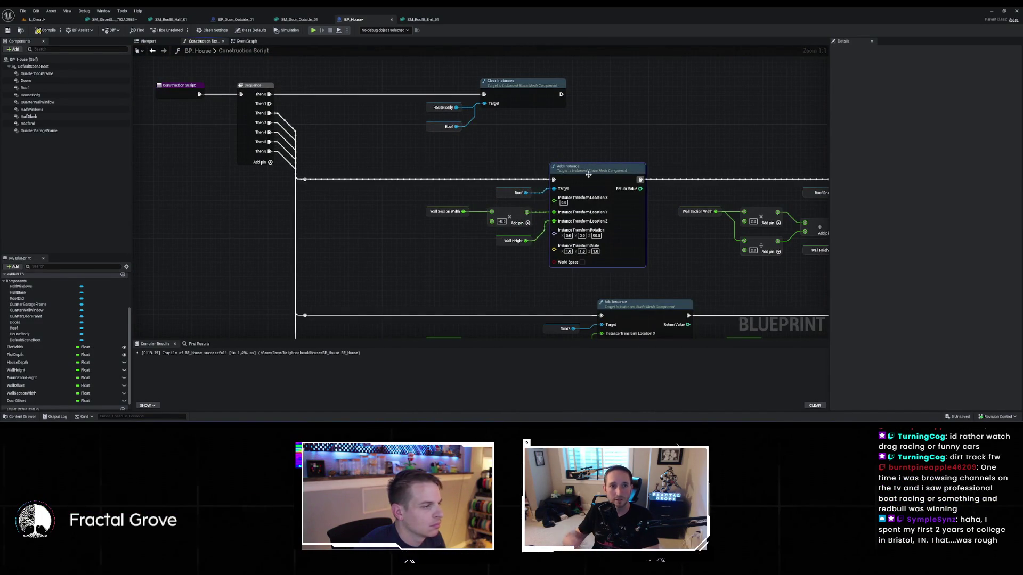
left_click(271, 113)
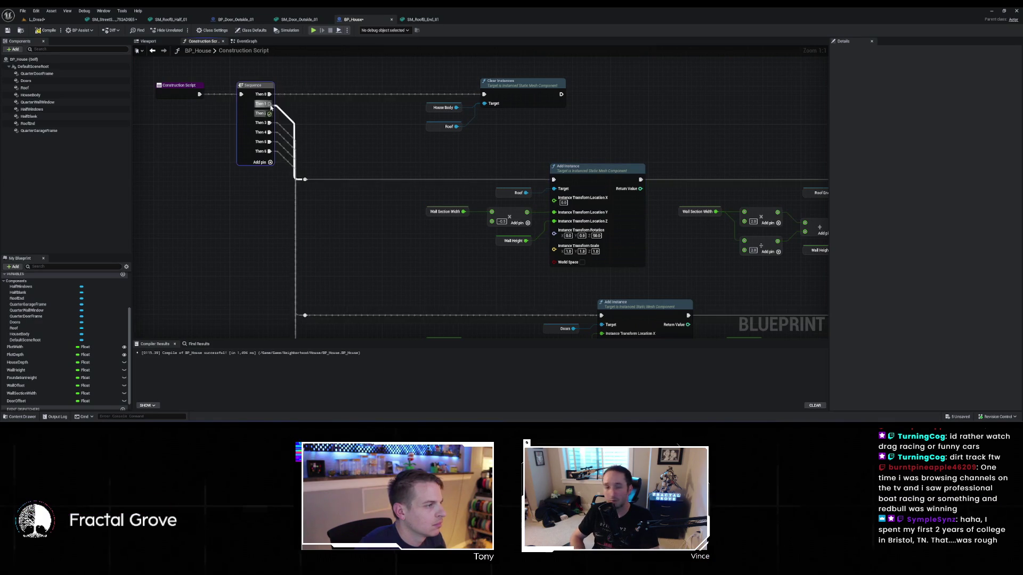
mouse_move(271, 113)
left_mouse_down()
mouse_move(852, 130)
mouse_move(687, 165)
left_mouse_up()
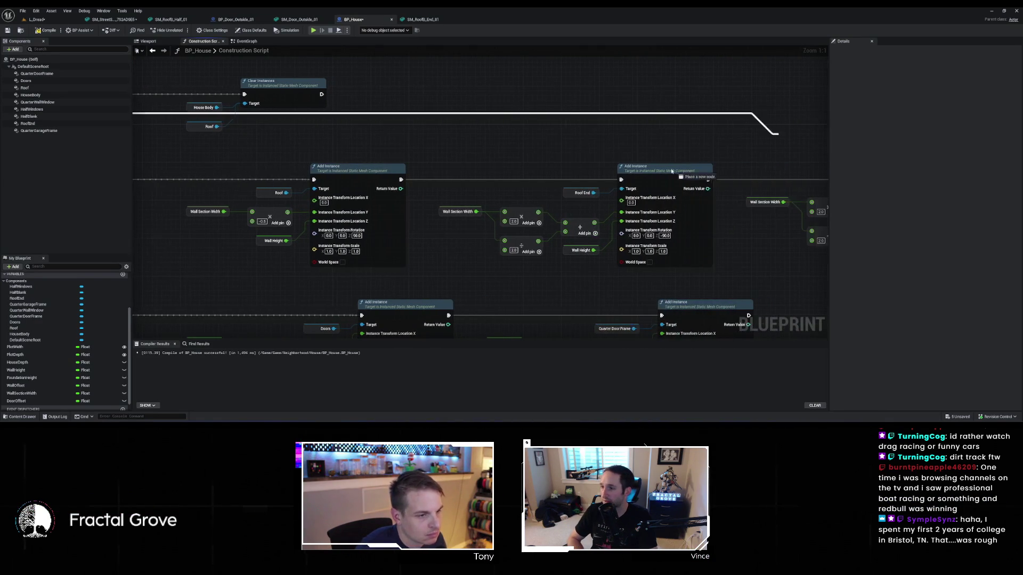
left_click_drag(625, 178, 621, 179)
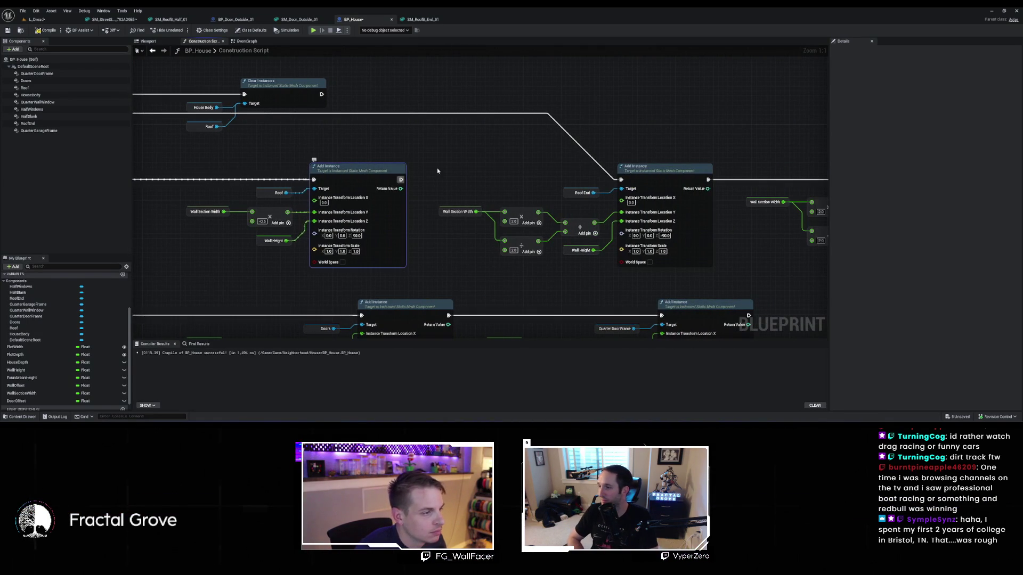
key("ctrl+z")
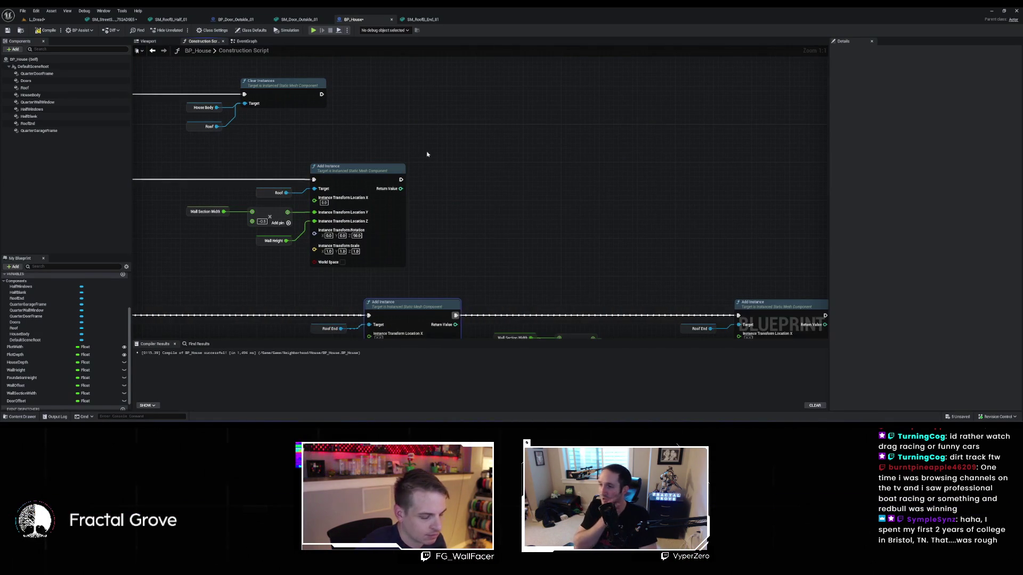
scroll(428, 155, "down", 2)
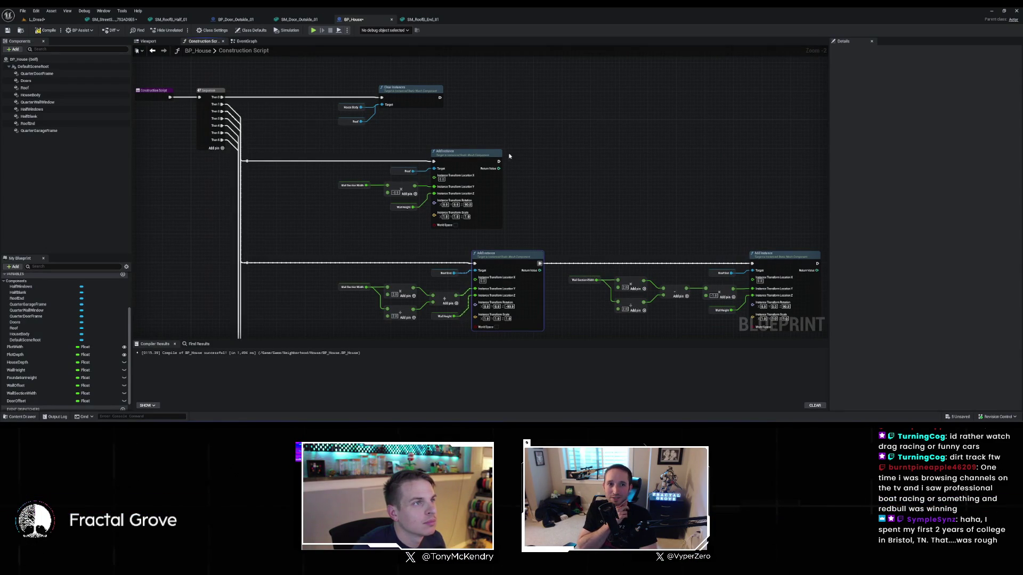
scroll(537, 169, "up", 2)
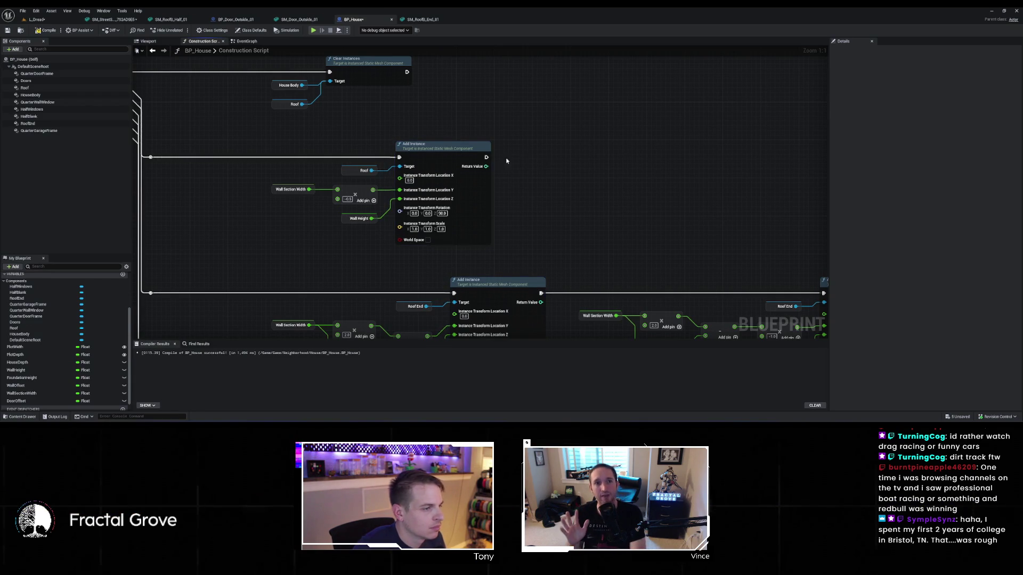
Paste a second Add Instance node with Roof as target and a copied Wall Height feeding Location Z
key("ctrl+v")
left_click_drag(516, 162, 574, 152)
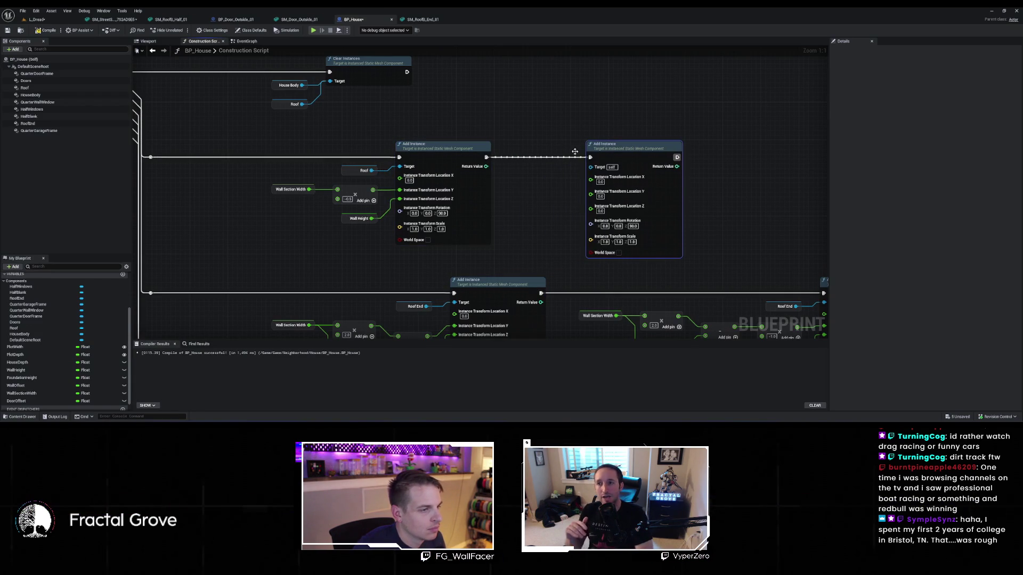
left_click(357, 169)
left_click_drag(371, 171, 592, 167)
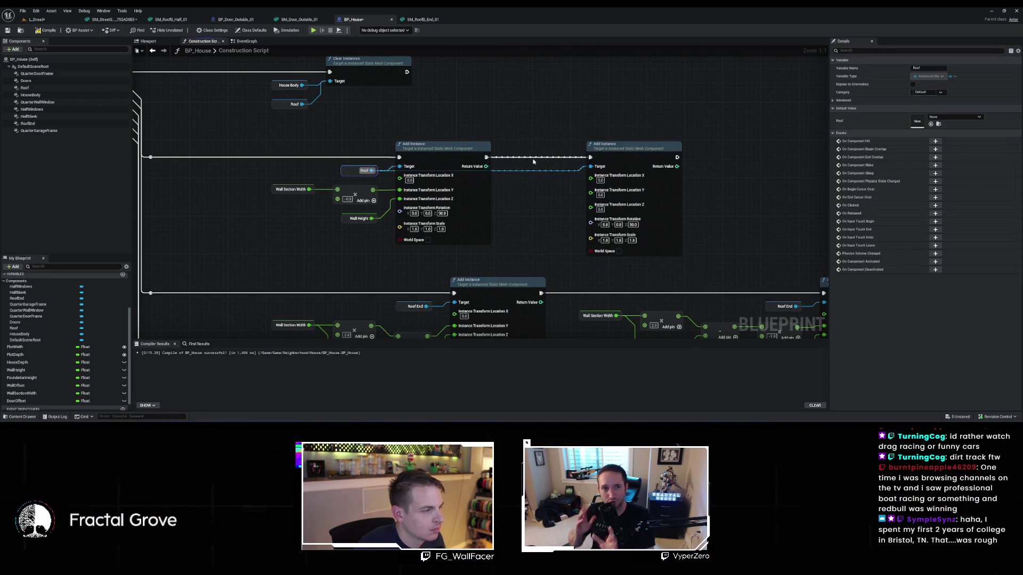
left_click(348, 219)
key("ctrl+c")
key("ctrl+v")
left_click_drag(570, 227, 590, 205)
Duplicate Wall Section Width into the second roof's Location Y and check the L_Dread level
left_click(362, 193)
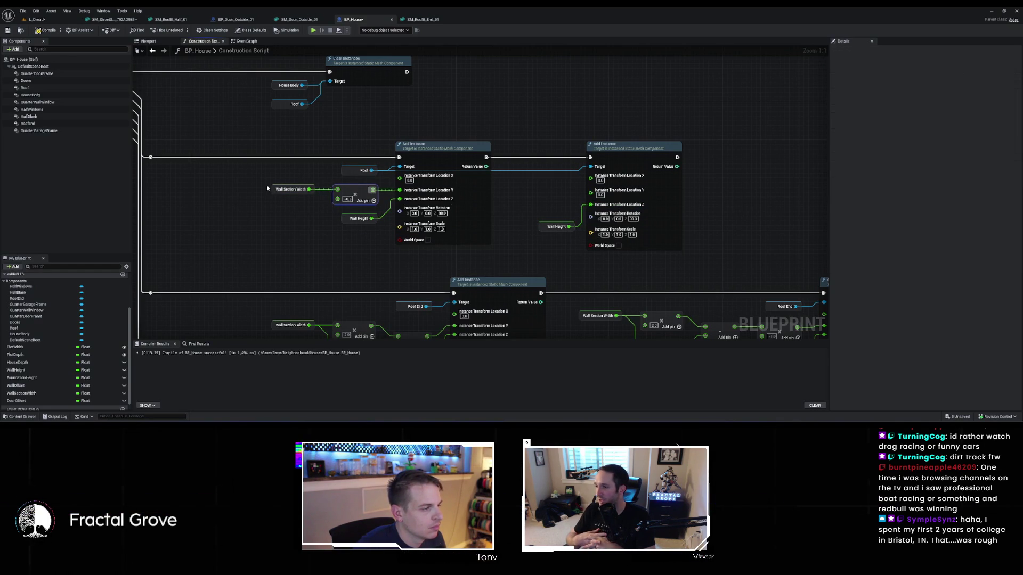
left_click(274, 189)
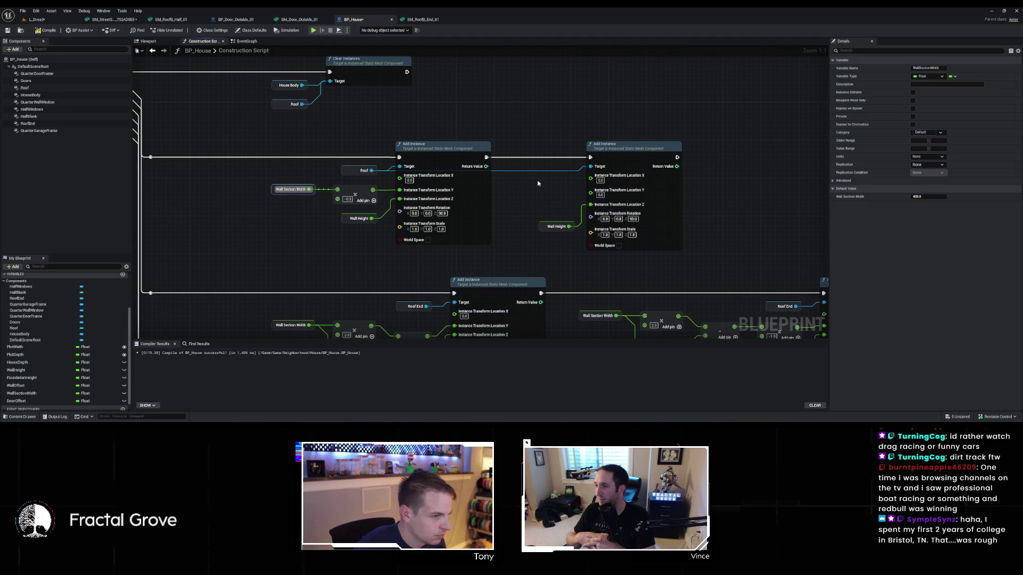
key("ctrl+v")
left_click_drag(548, 193, 590, 190)
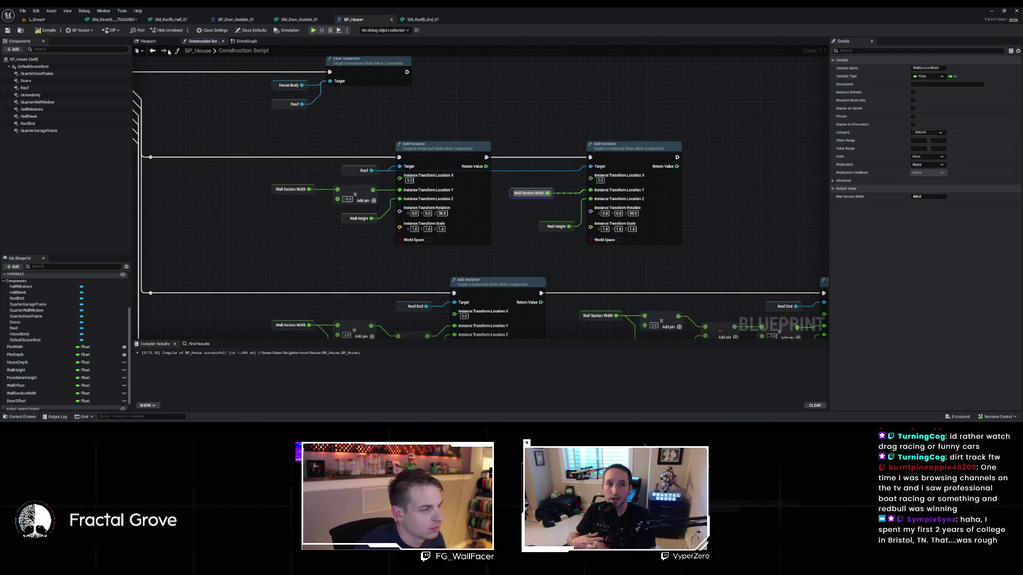
left_click(50, 20)
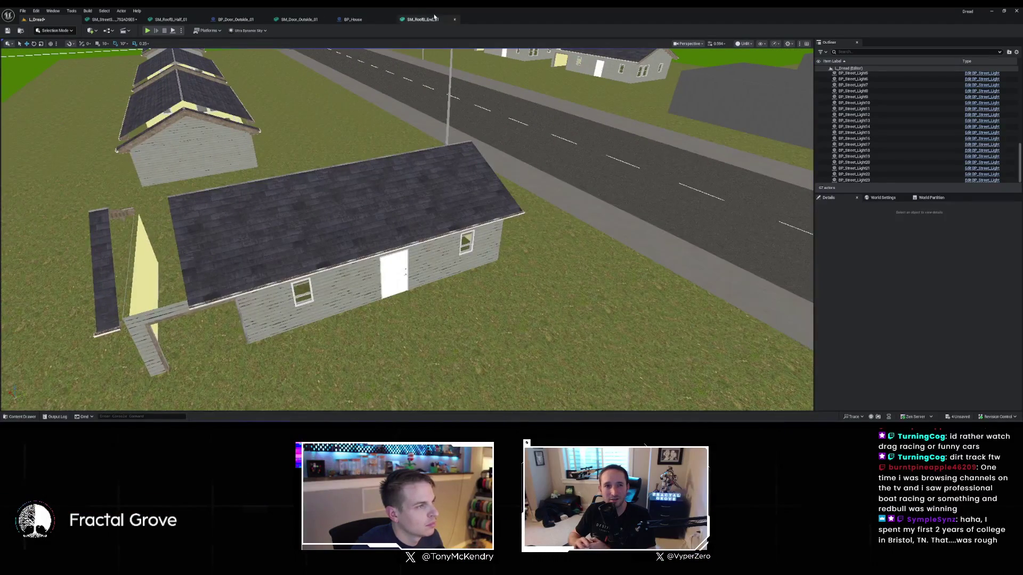
left_click(353, 22)
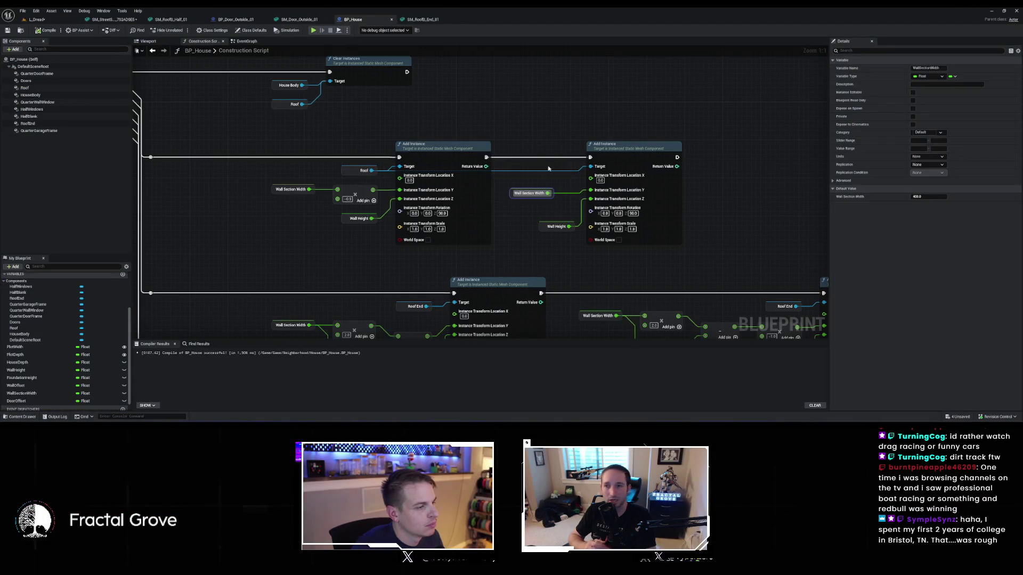
Add a + node from Wall Section Width, wire it into the multiply node, and check L_Dread
left_click_drag(551, 196, 547, 131)
type("+")
key("Return")
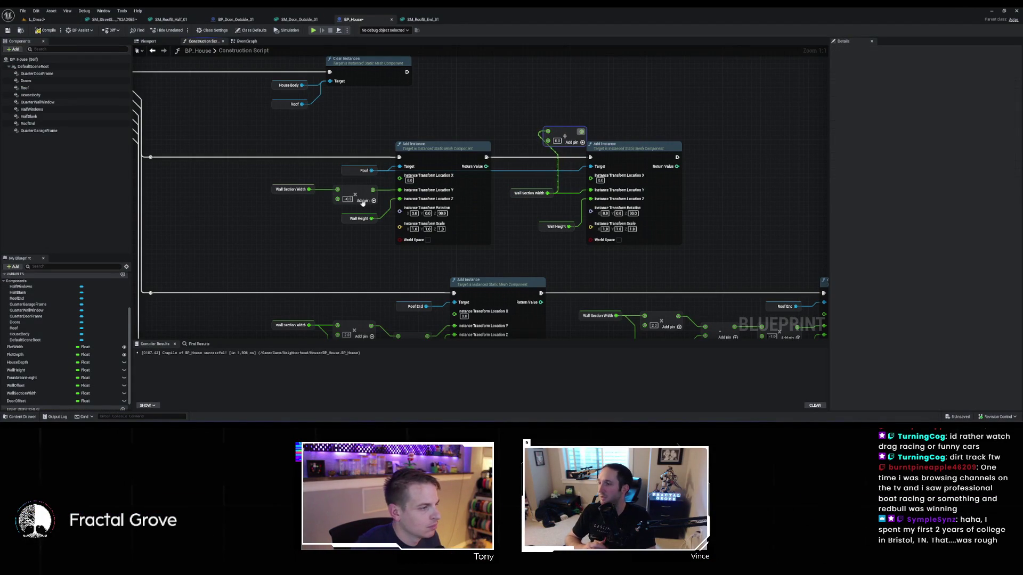
mouse_move(547, 193)
left_mouse_down()
mouse_move(457, 117)
mouse_move(548, 140)
mouse_move(590, 190)
left_mouse_up()
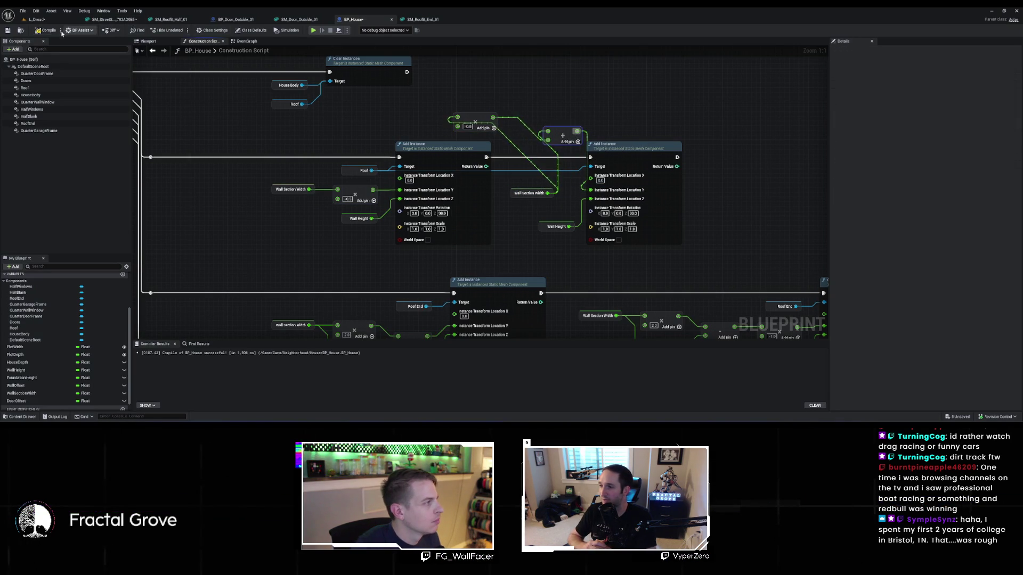
left_click(63, 22)
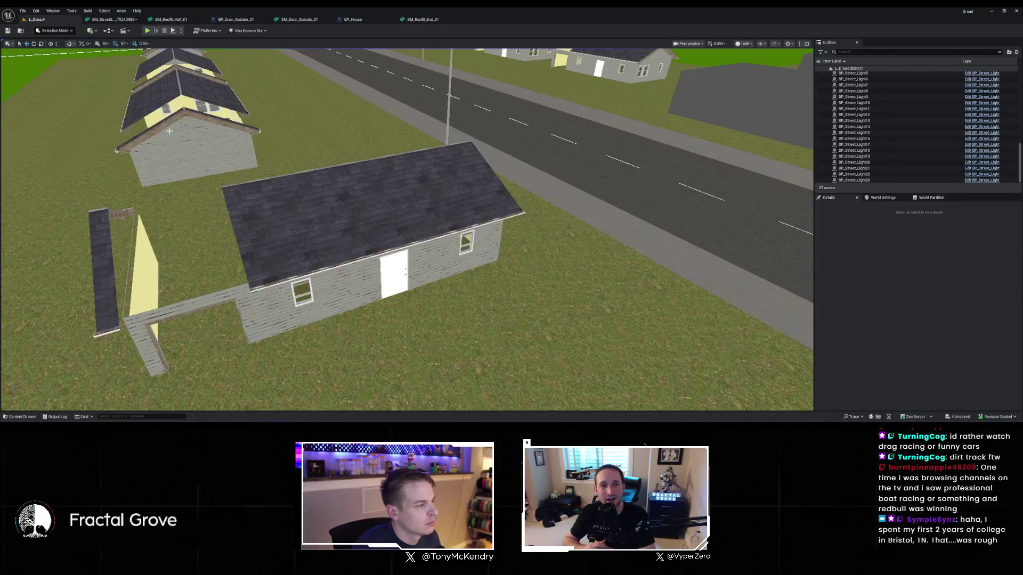
mouse_move(405, 229)
left_mouse_down()
mouse_move(421, 350)
mouse_move(404, 26)
left_mouse_up()
Move the add and multiply nodes to tidy the roof offset wiring, then view the houses
left_click(359, 20)
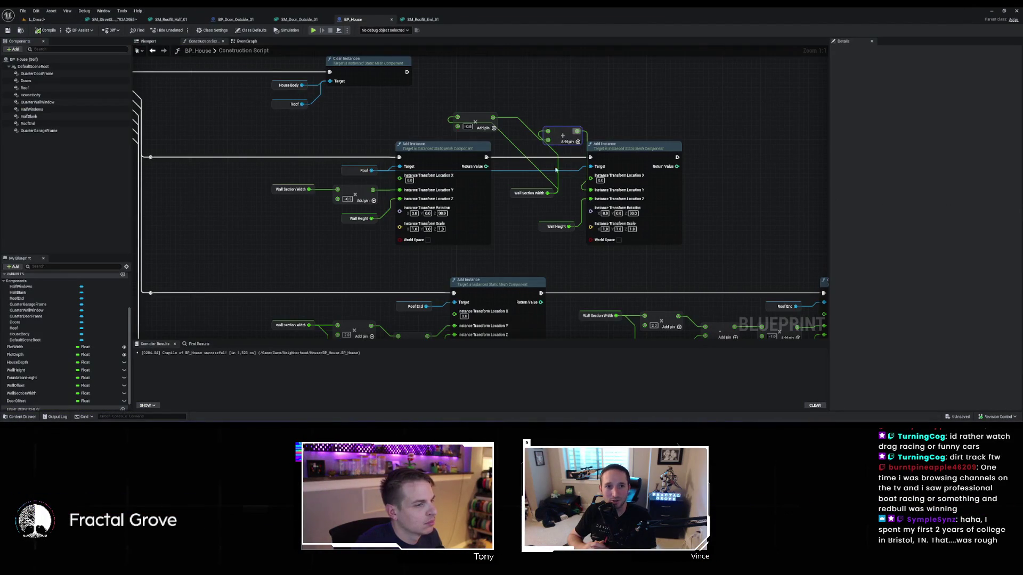
left_click_drag(565, 131, 585, 99)
mouse_move(487, 119)
left_mouse_down()
mouse_move(519, 109)
mouse_move(549, 128)
left_mouse_up()
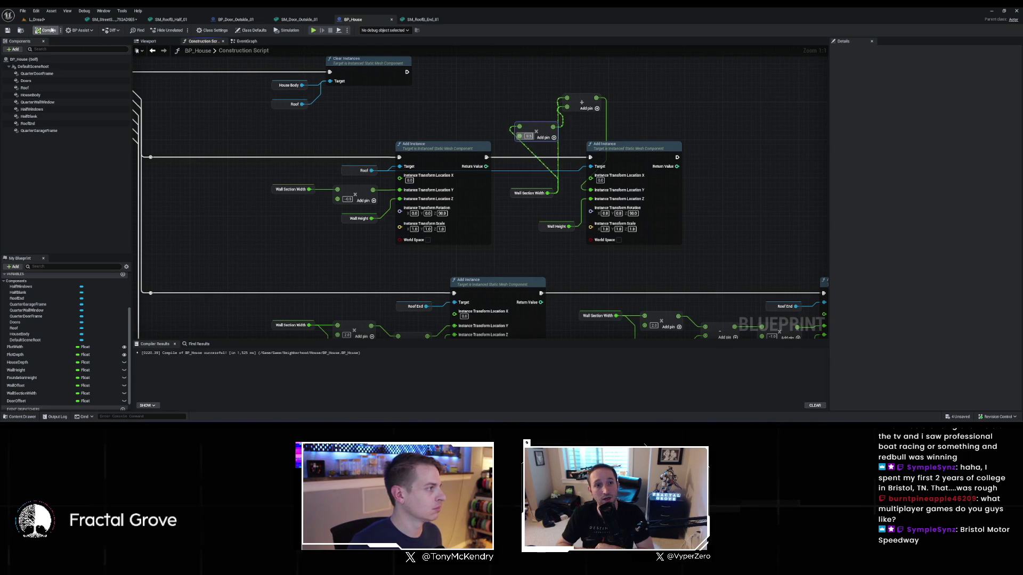
left_click(37, 19)
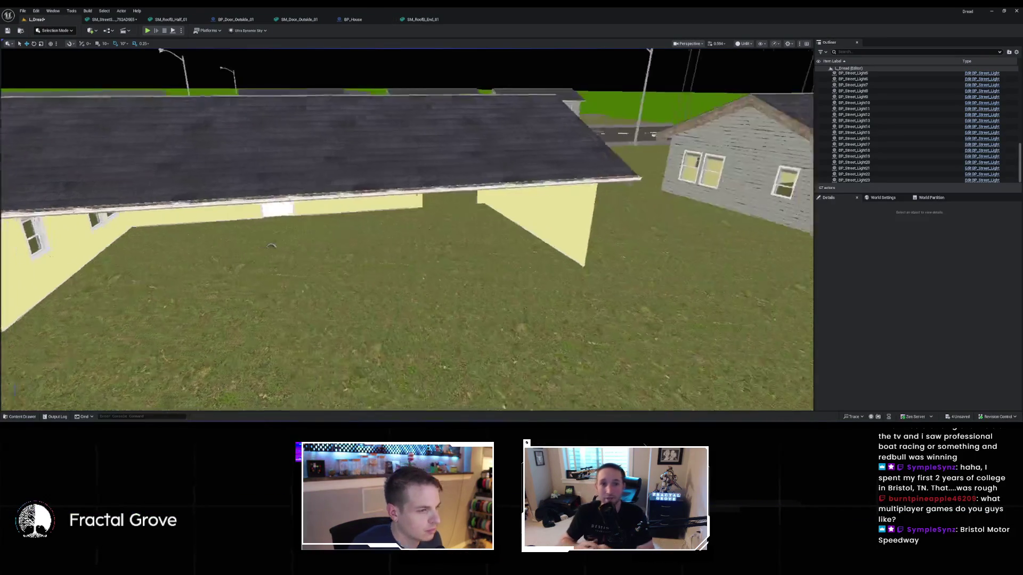
Fly around the roofed houses in L_Dread, then bring up the content drawer on the Half folder
mouse_move(534, 258)
left_mouse_down()
mouse_move(426, 255)
mouse_move(378, 109)
left_mouse_up()
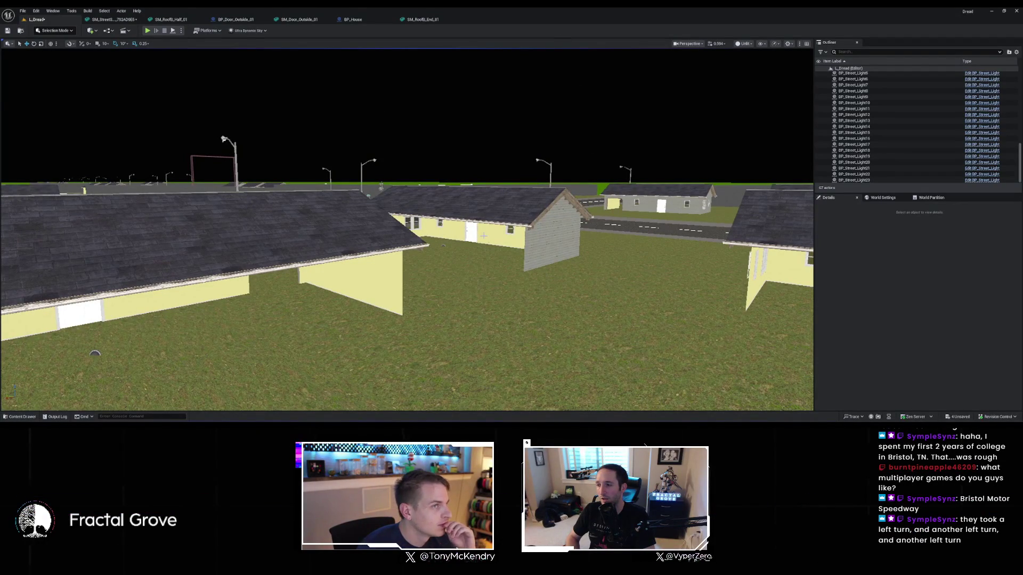
mouse_move(467, 237)
left_mouse_down()
mouse_move(479, 232)
mouse_move(468, 238)
left_mouse_up()
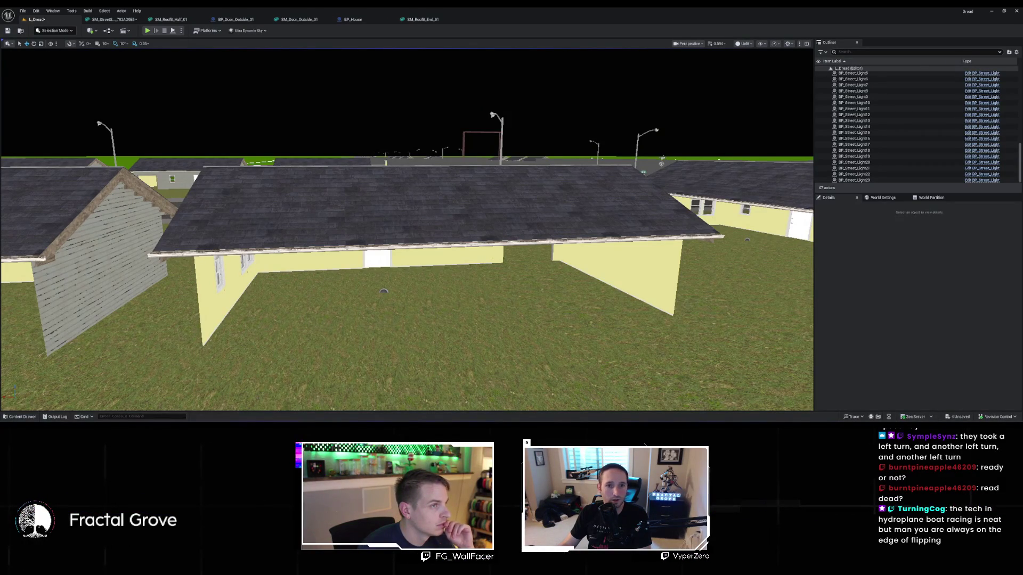
left_click(22, 416)
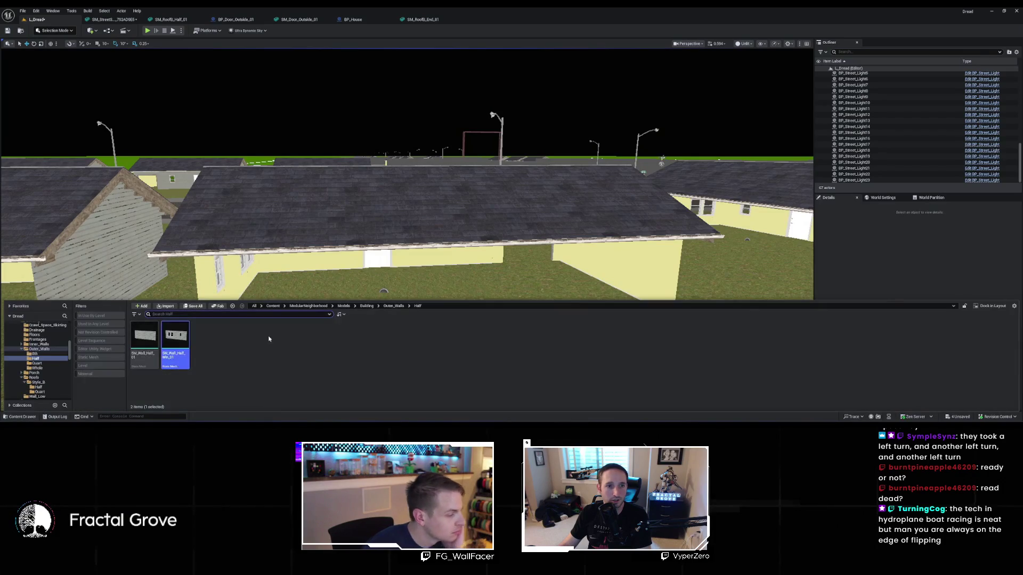
Go up to Outer_Walls, enter the Quart folder, and open SM_Wall_Quart_Door_03 in the mesh editor
key("alt+Left")
left_click(211, 338)
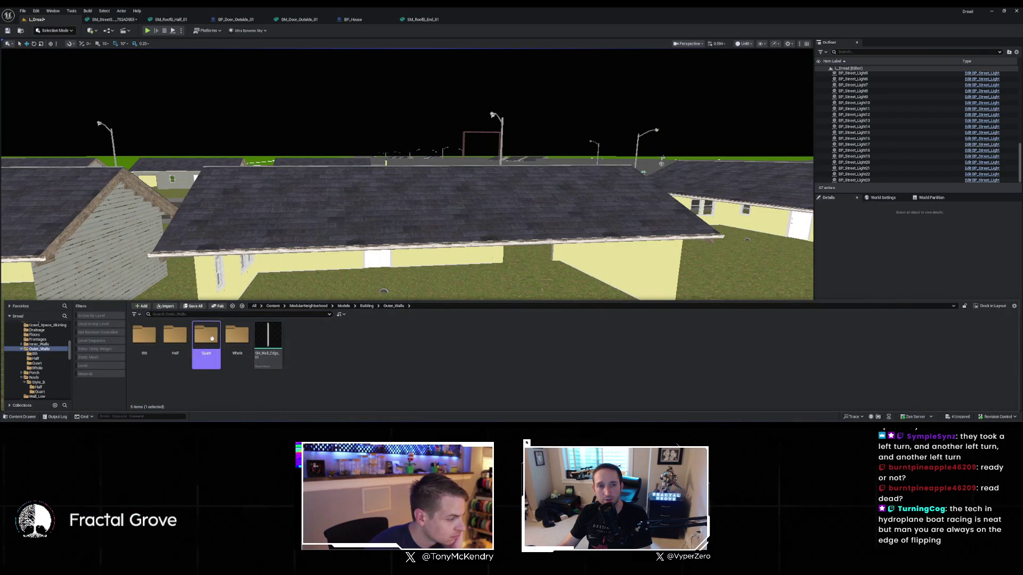
double_click(212, 339)
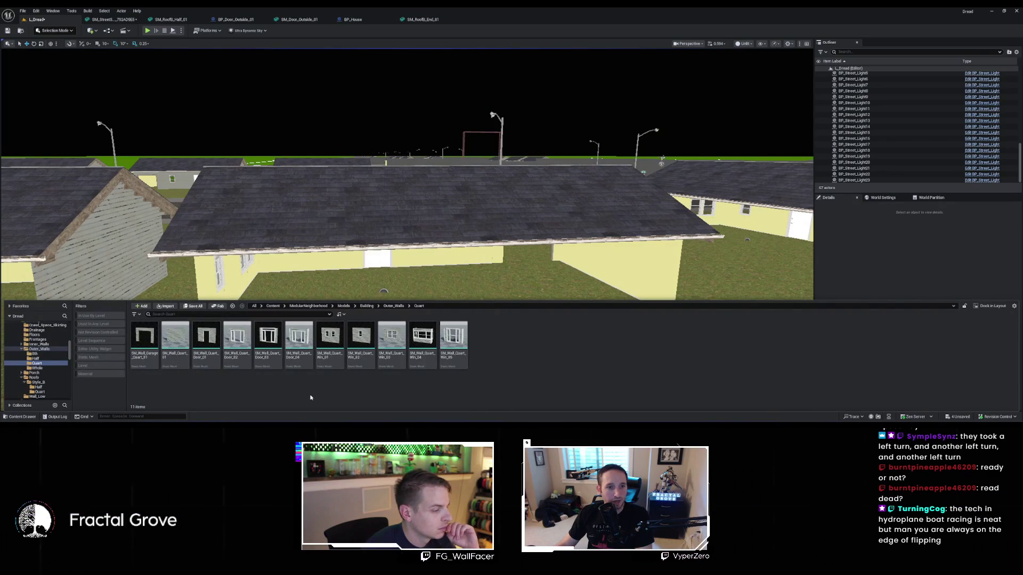
left_click(263, 346)
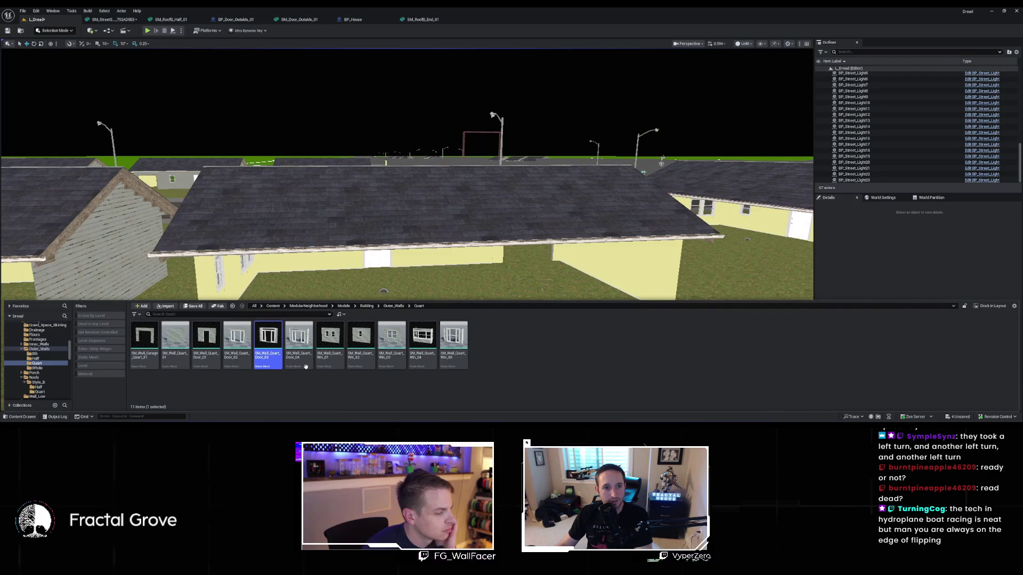
double_click(268, 341)
scroll(373, 213, "up", 3)
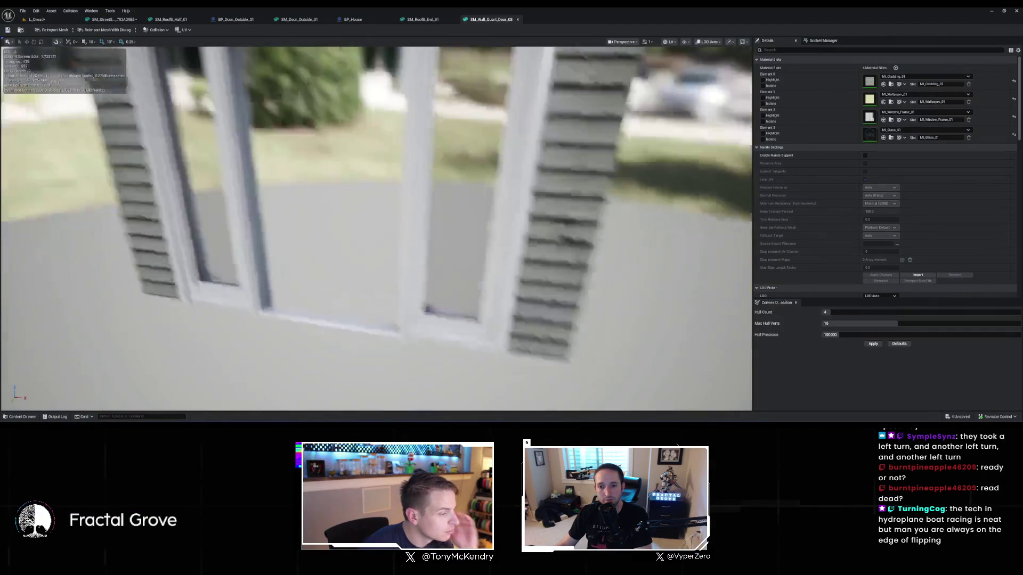
Orbit the door wall mesh, then open SM_Wall_Quart_Door_04 from the content drawer
scroll(376, 229, "down", 5)
left_click_drag(376, 229, 283, 229)
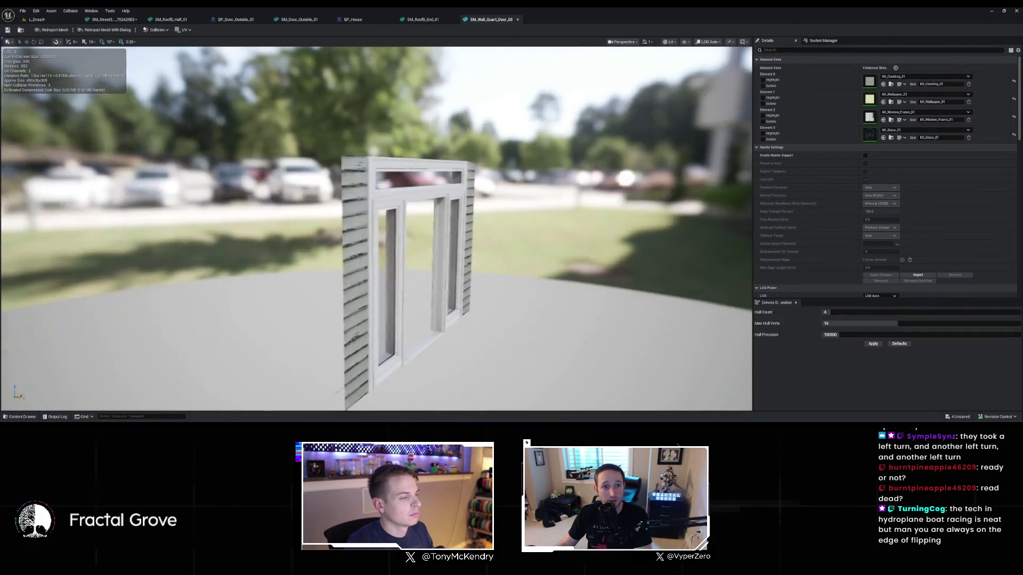
left_click(21, 416)
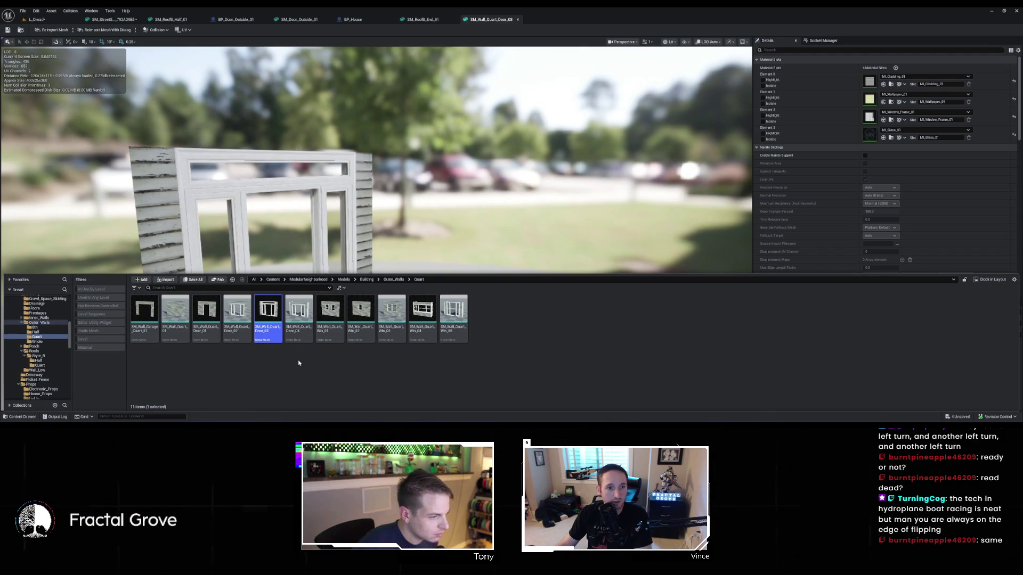
left_click(298, 330)
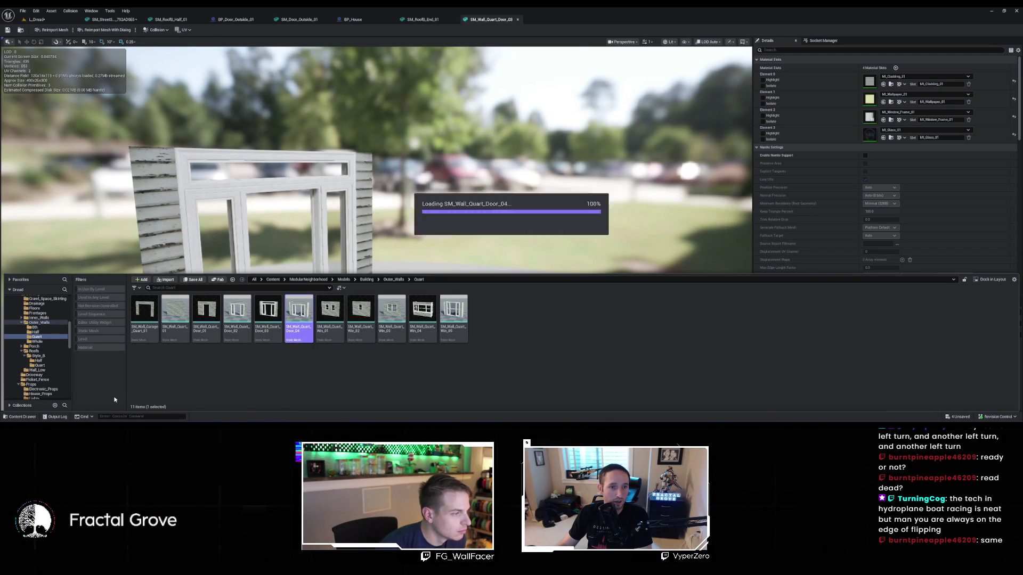
key("Return")
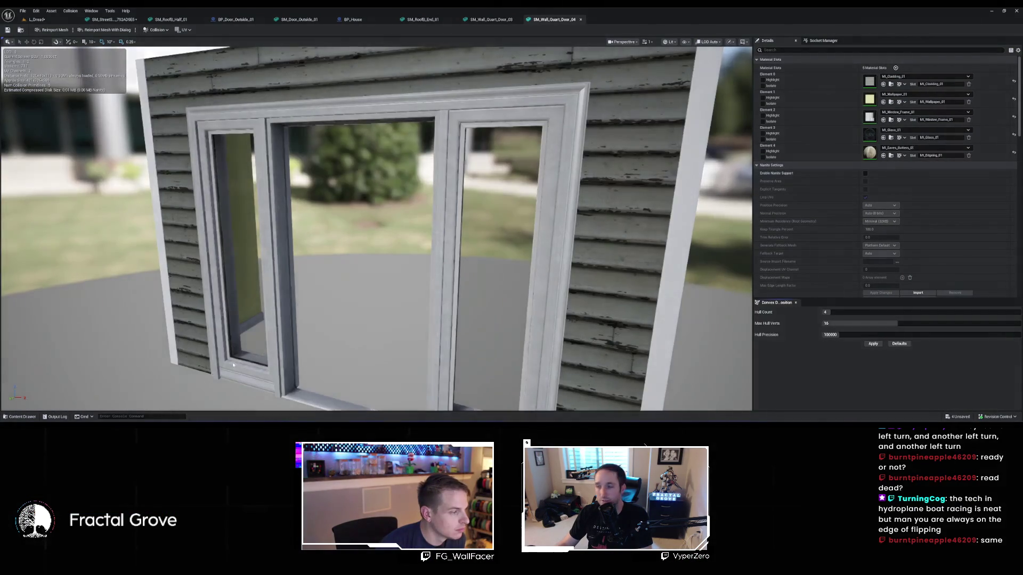
Open SM_Wall_Quart_Door_02 from the content drawer in its own mesh editor tab
key("ctrl+space")
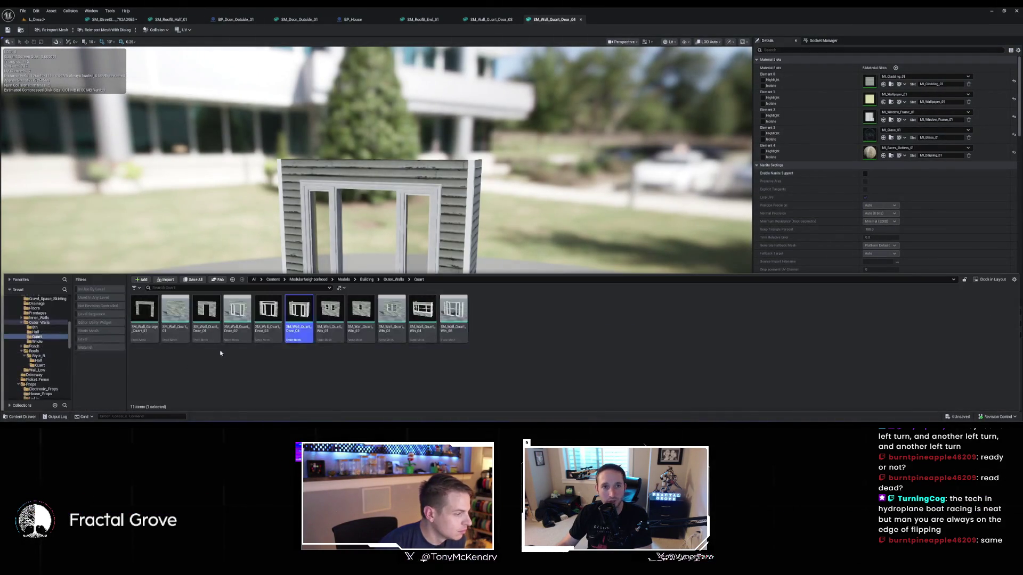
left_click(244, 311)
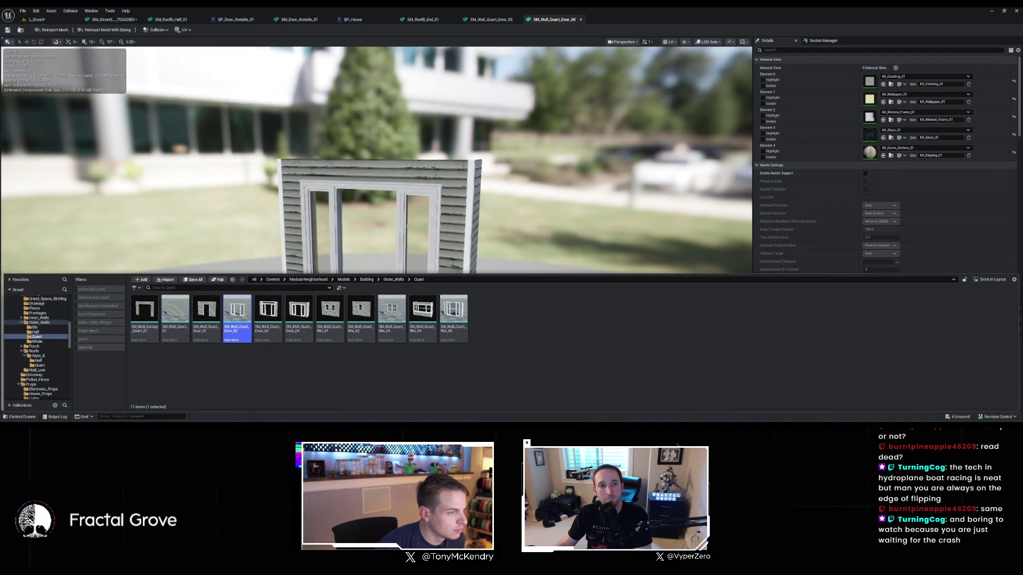
double_click(238, 311)
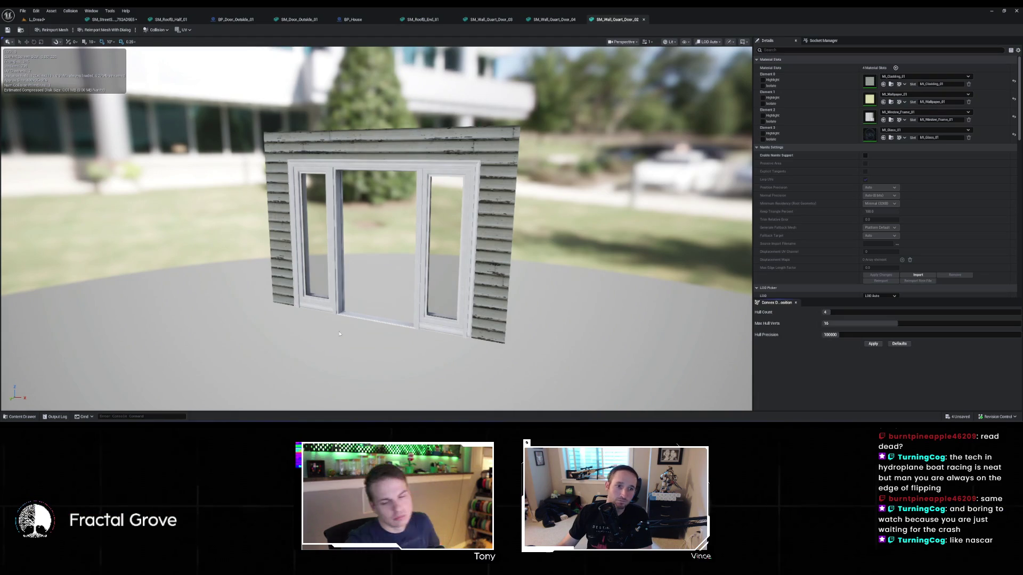
Browse the Quart and Half wall meshes, then return via BP_Door_Outside_01 to BP_House's construction script
left_click_drag(340, 334, 85, 373)
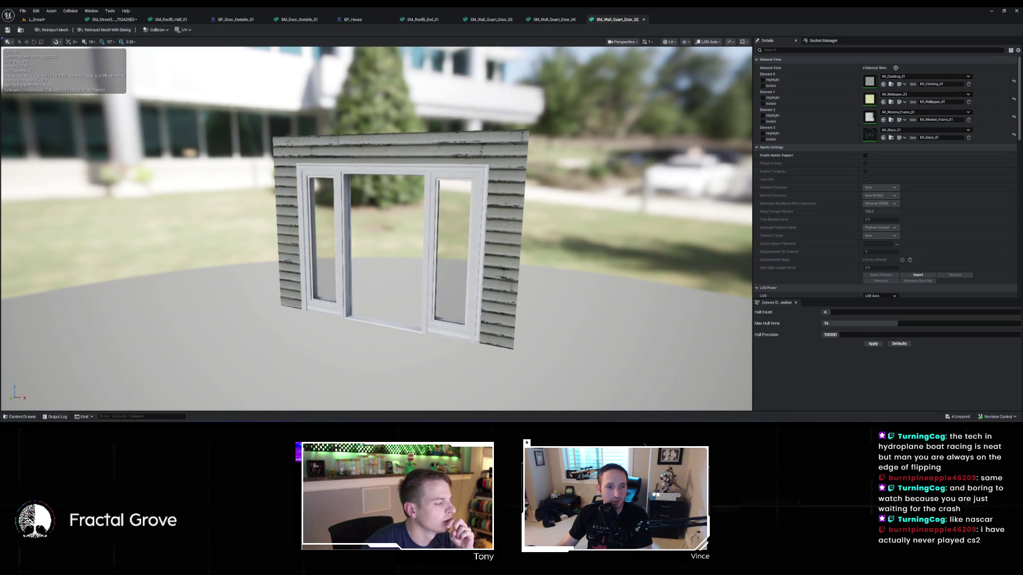
mouse_move(16, 420)
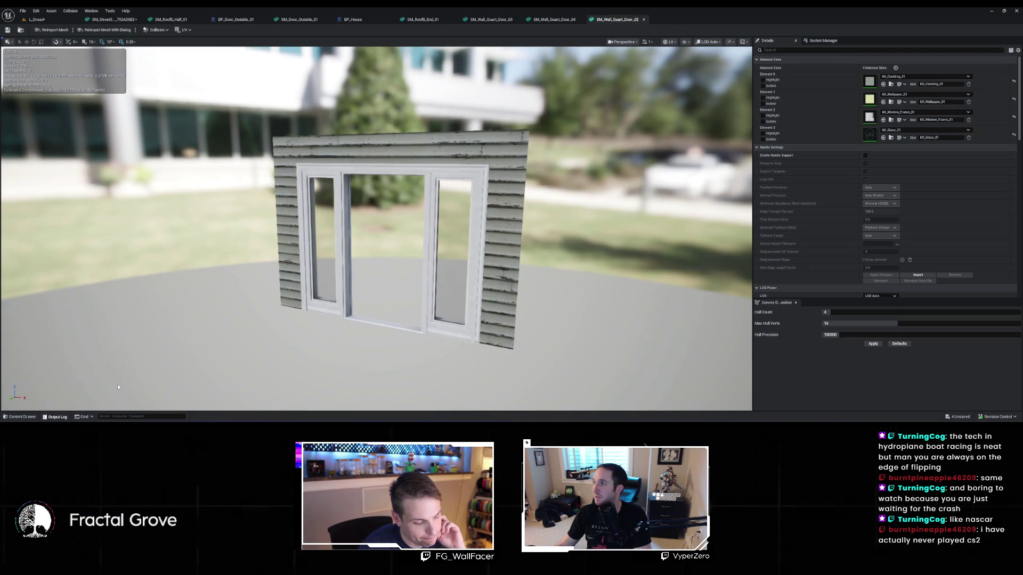
left_click(20, 417)
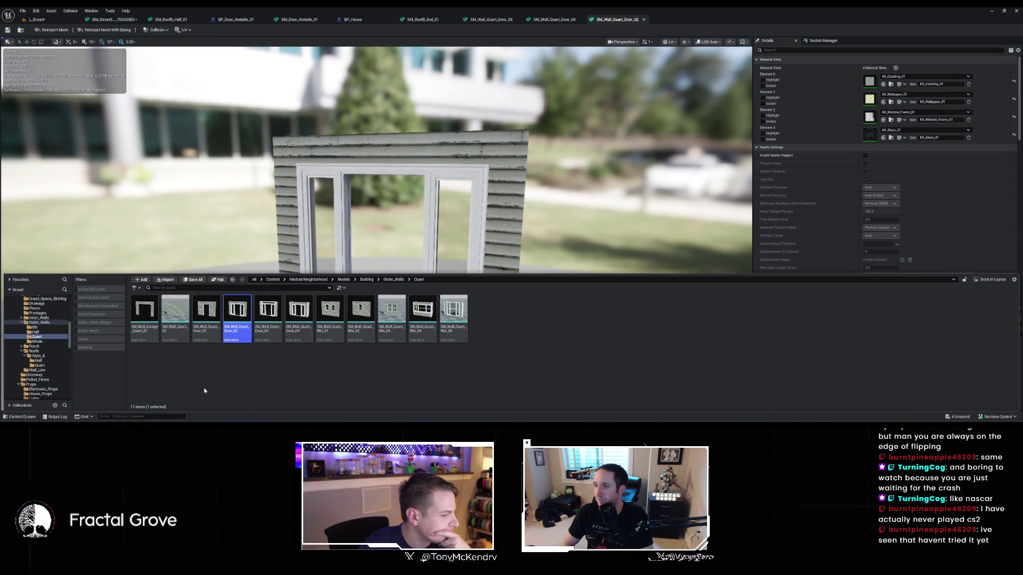
key("Up")
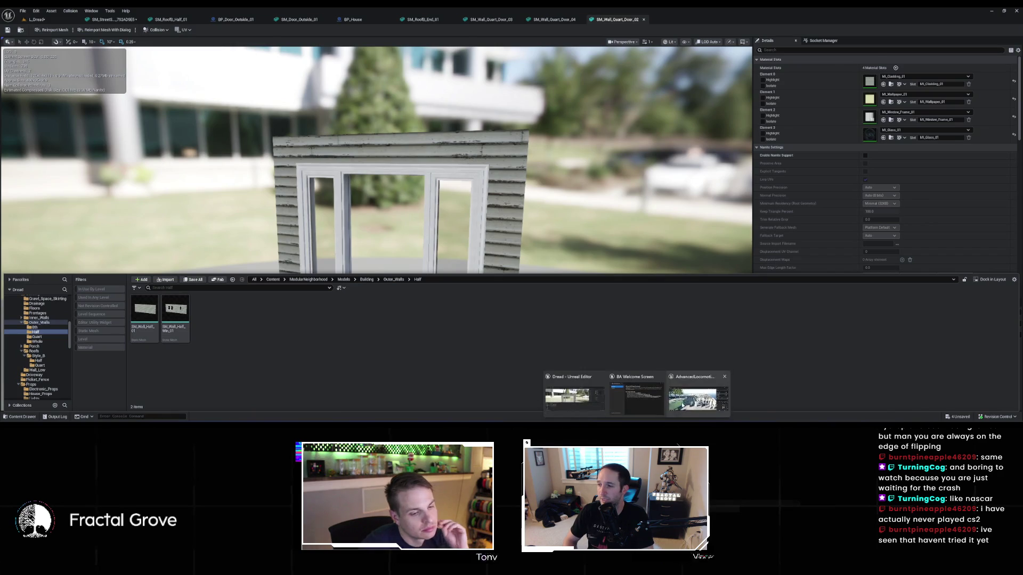
left_click(570, 390)
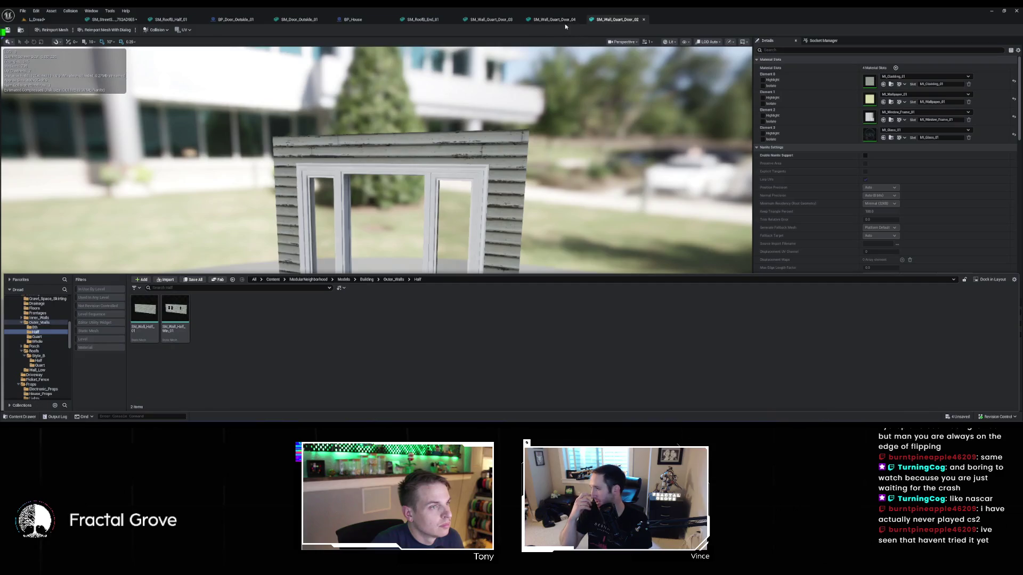
left_click(247, 22)
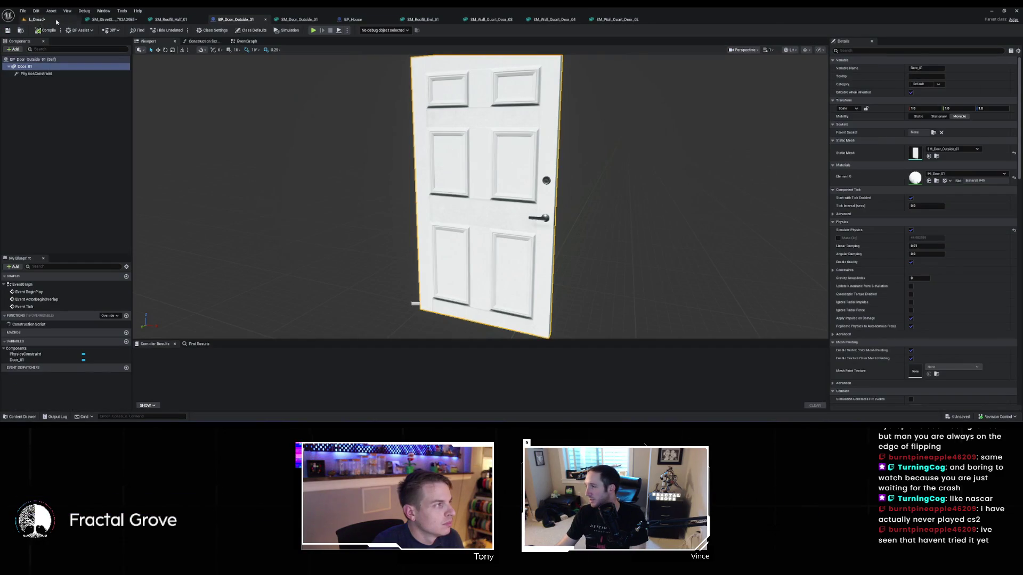
left_click(352, 19)
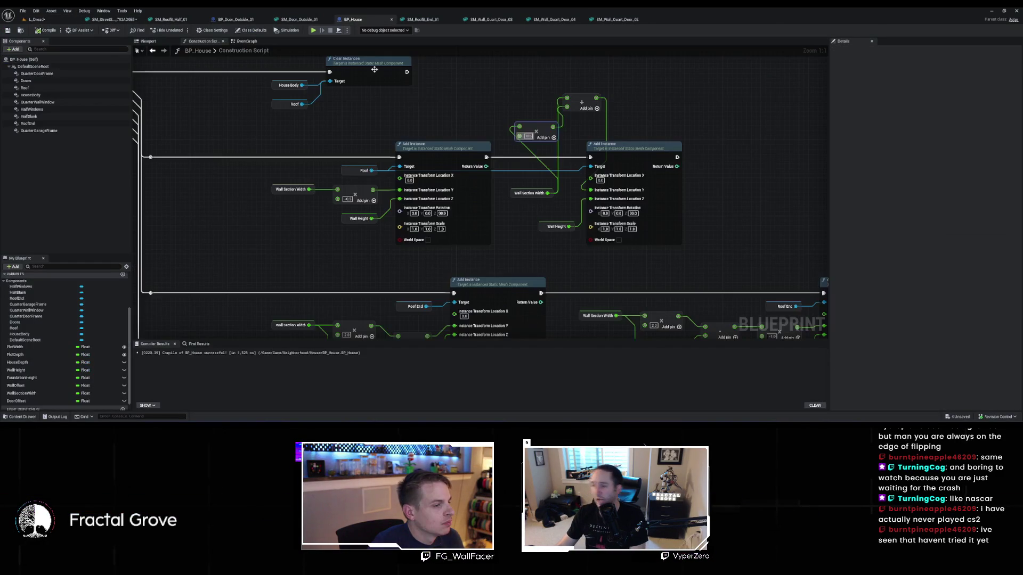
Move the second roof Add Instance node right and pan down to the lower Add Instance rows
left_click_drag(605, 147, 655, 160)
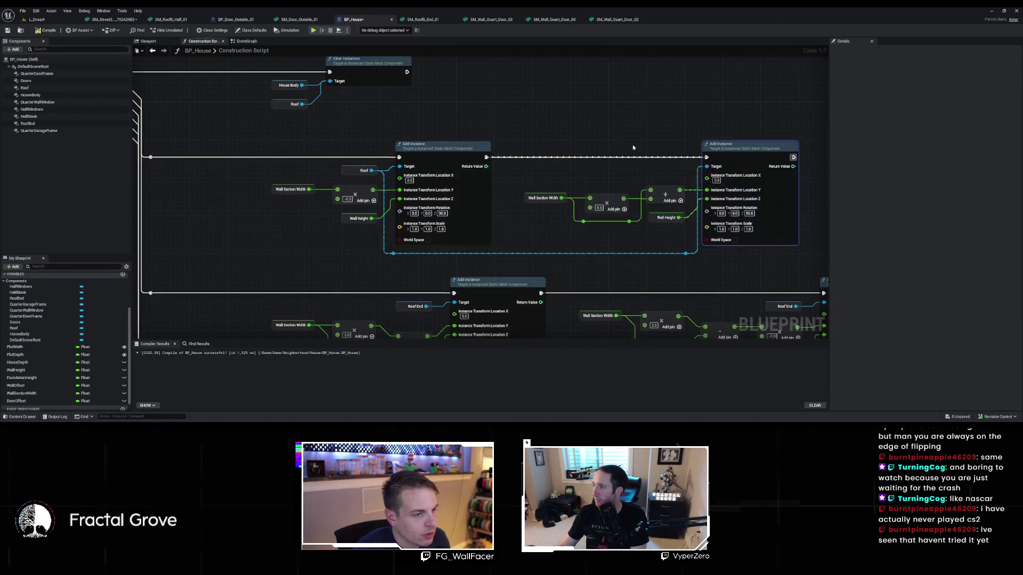
scroll(671, 174, "down", 2)
scroll(671, 175, "down", 5)
scroll(628, 121, "up", 2)
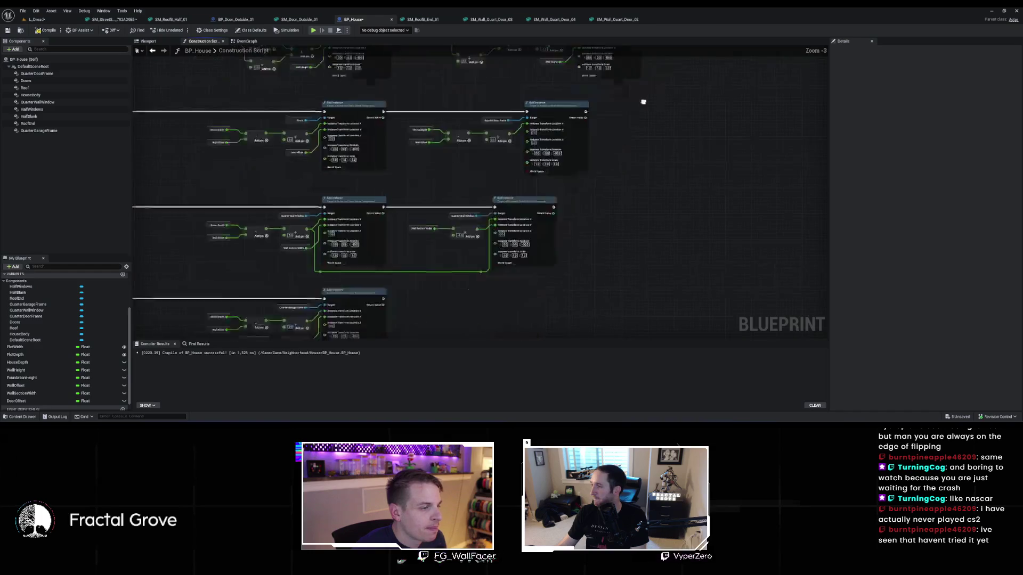
scroll(673, 176, "up", 1)
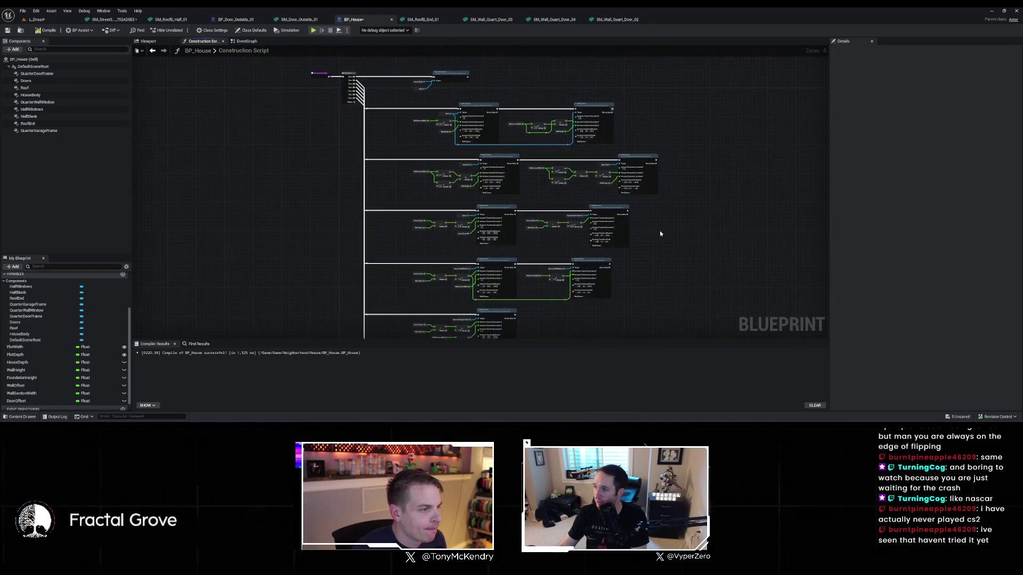
scroll(660, 233, "up", 1)
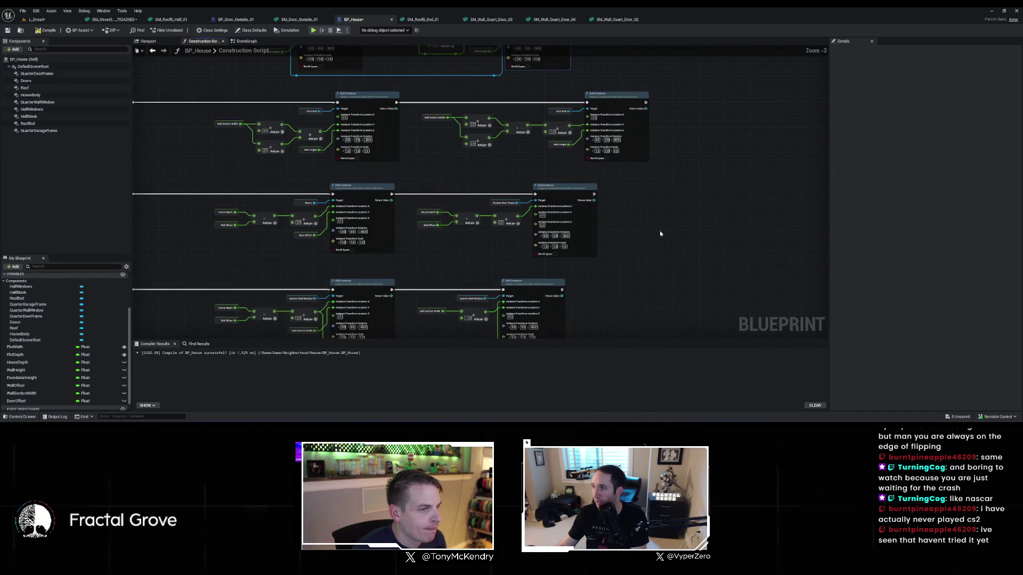
scroll(660, 233, "down", 2)
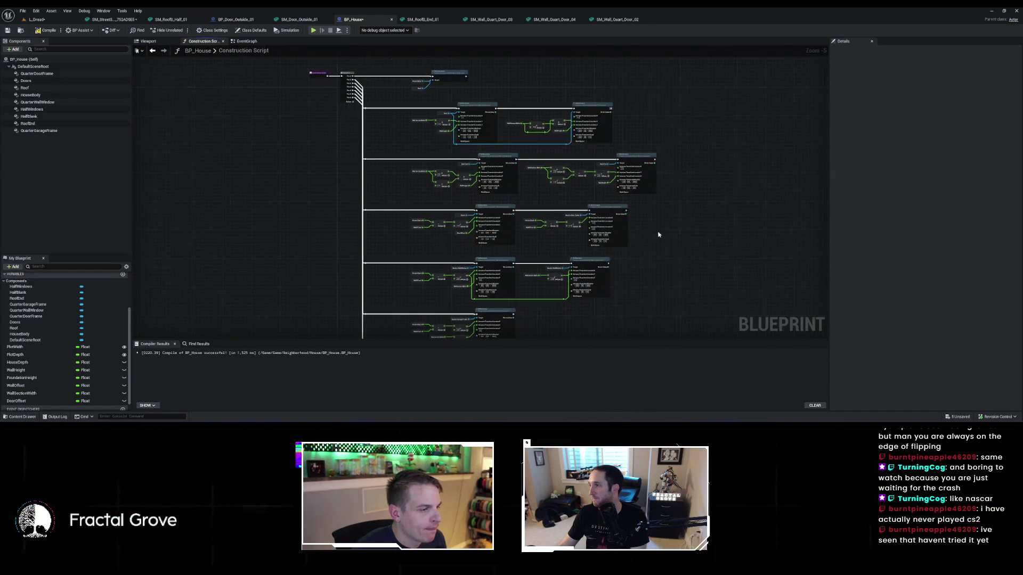
scroll(658, 235, "up", 3)
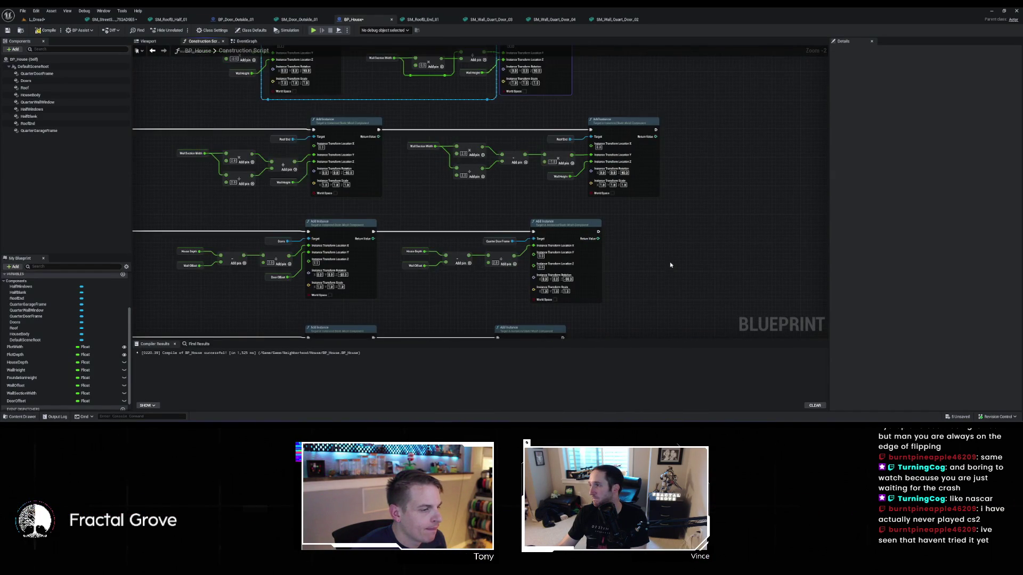
left_click_drag(670, 265, 707, 114)
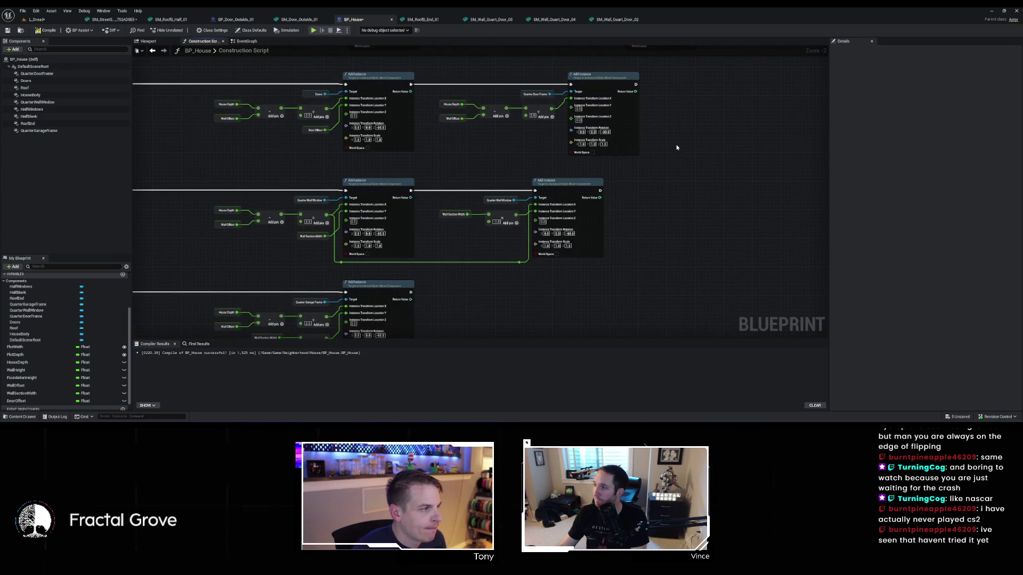
scroll(676, 146, "down", 1)
left_click_drag(691, 178, 687, 71)
left_click_drag(679, 100, 686, 105)
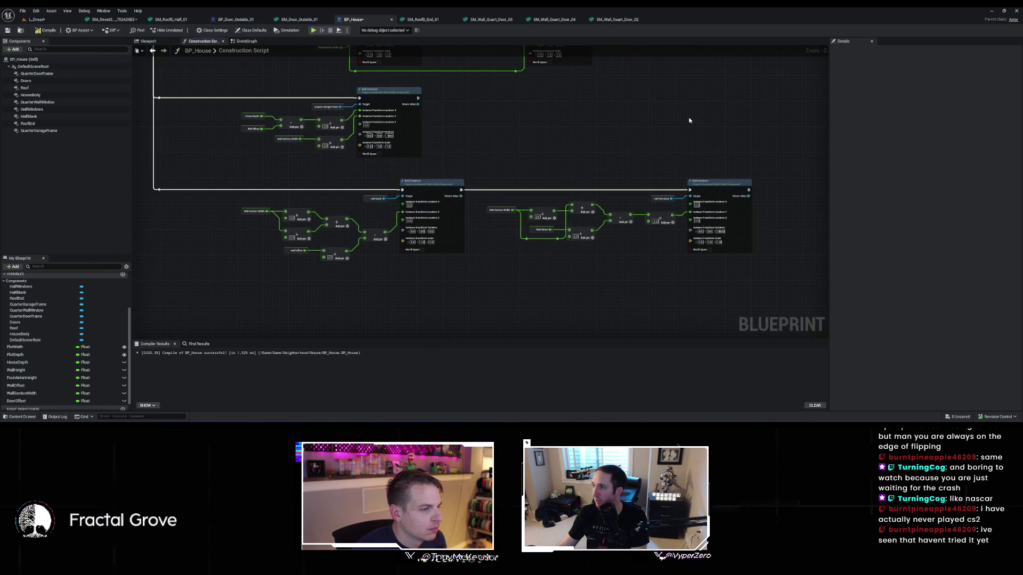
Duplicate the two Quarter Wall Window Add Instance nodes together with their input variables
key("Home")
scroll(351, 126, "up", 4)
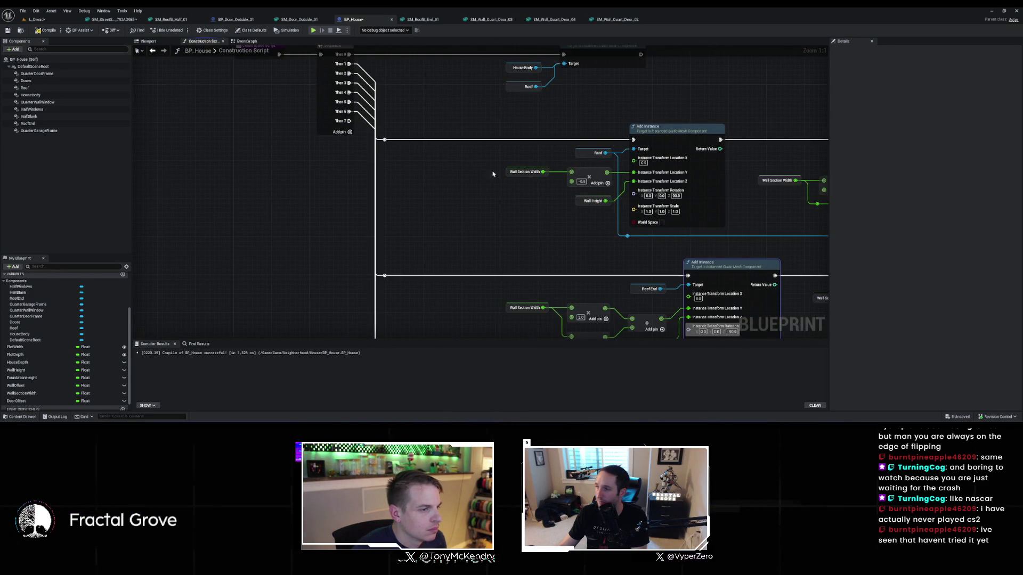
scroll(435, 156, "down", 1)
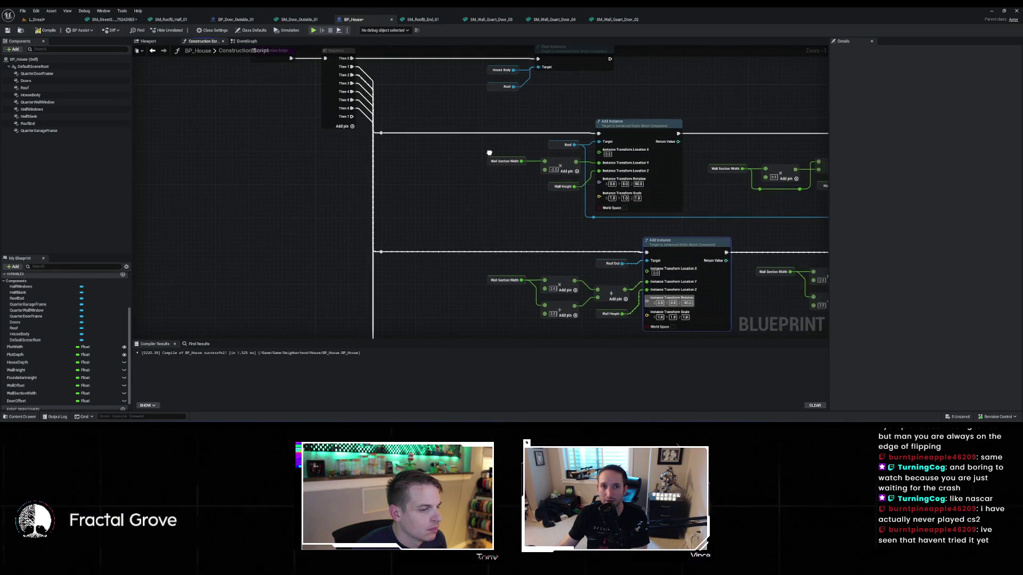
right_click(349, 116)
left_click(390, 151)
scroll(311, 50, "down", 2)
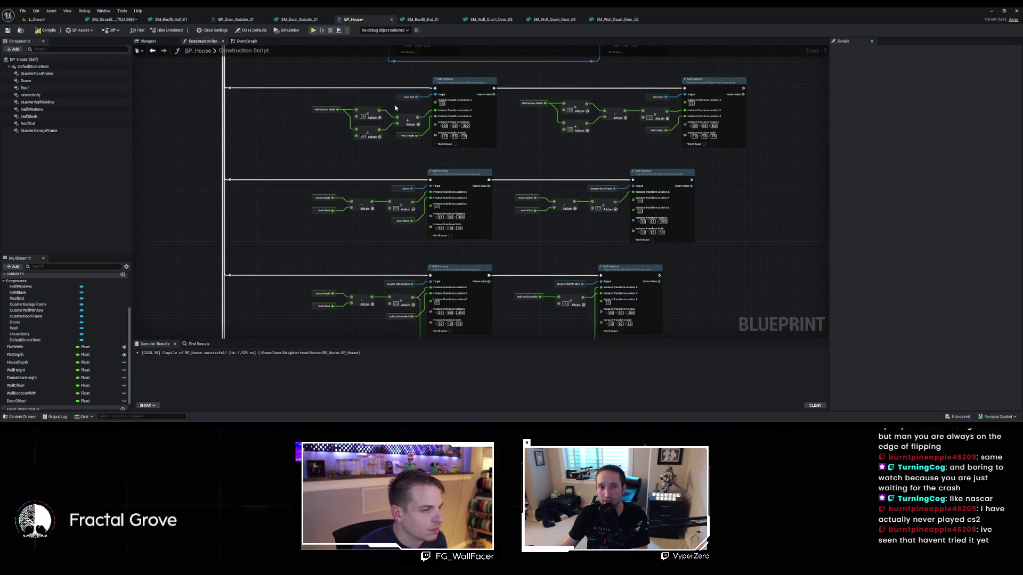
left_click_drag(535, 209, 516, 66)
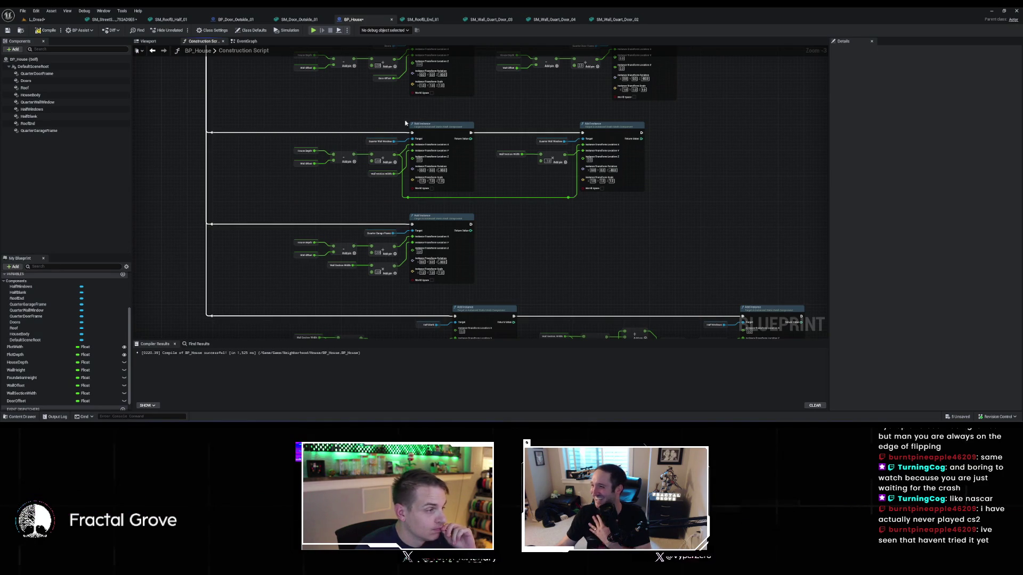
left_click_drag(273, 122, 663, 207)
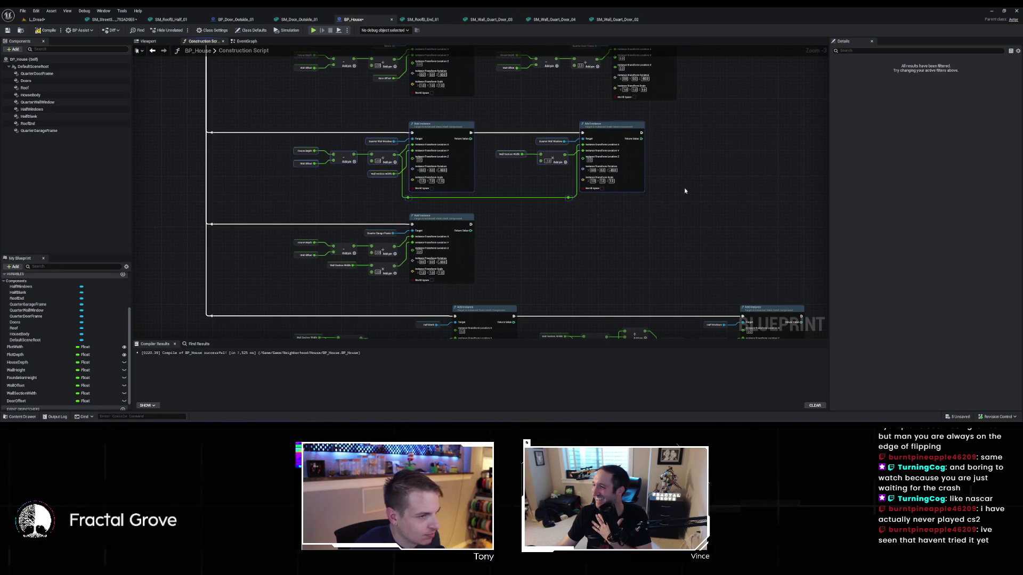
key("ctrl+c")
key("ctrl+v")
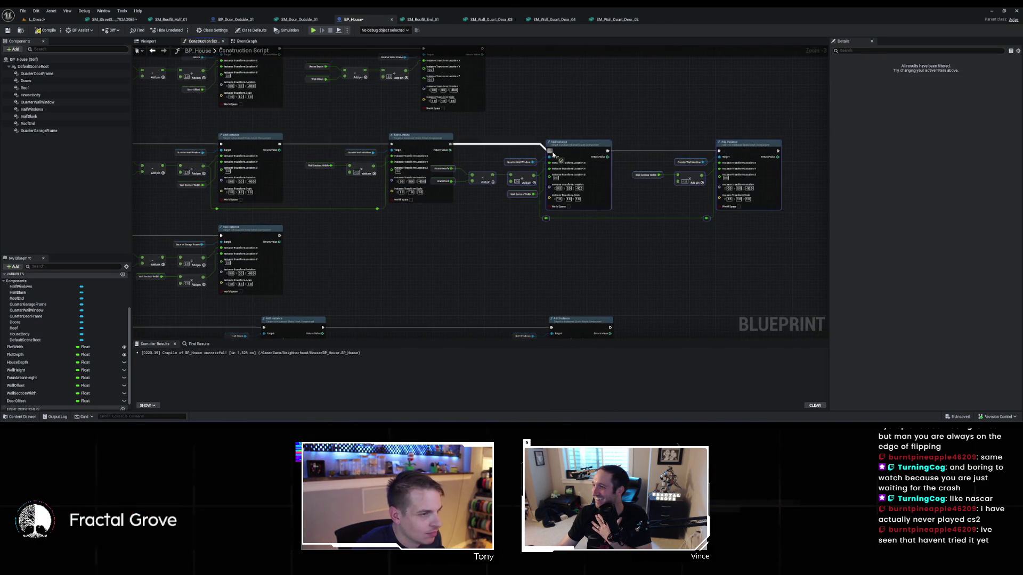
Move the House Depth offset math down and feed a new multiply after the divide into Location X
scroll(601, 184, "up", 3)
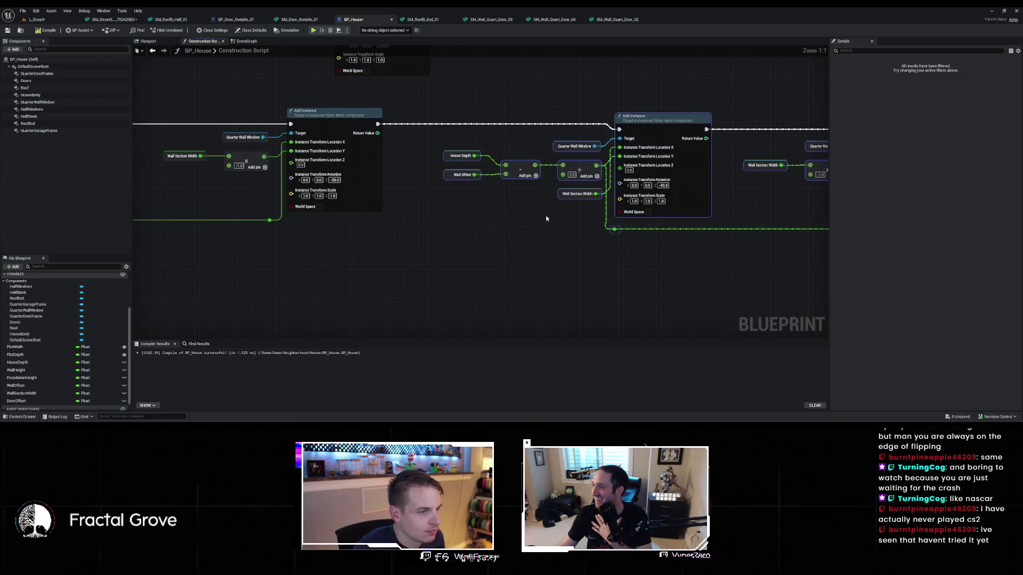
left_click_drag(547, 218, 483, 222)
left_click_drag(501, 188, 503, 187)
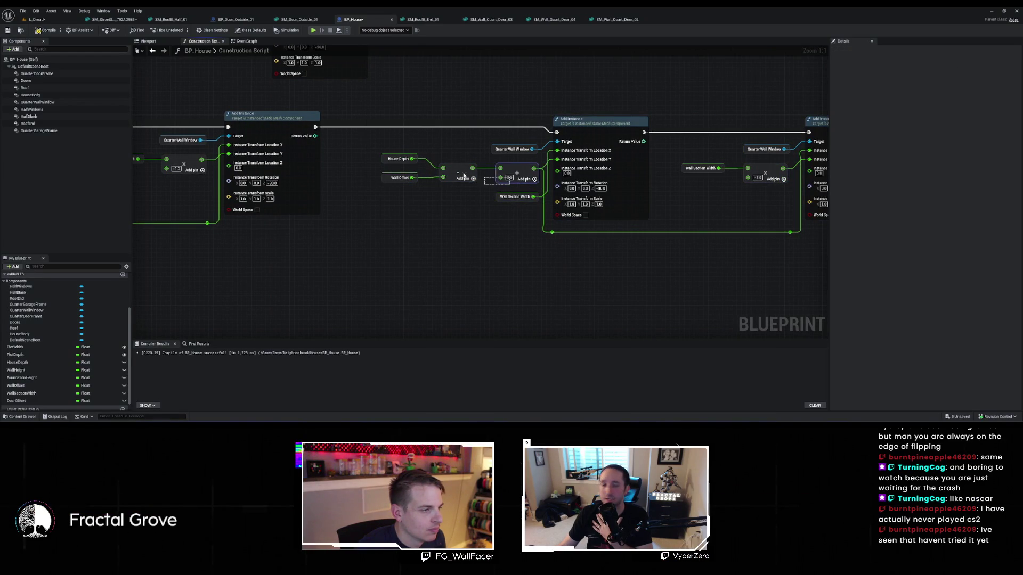
mouse_move(523, 172)
left_mouse_down()
mouse_move(469, 247)
mouse_move(519, 247)
left_mouse_up()
type("*")
key("Return")
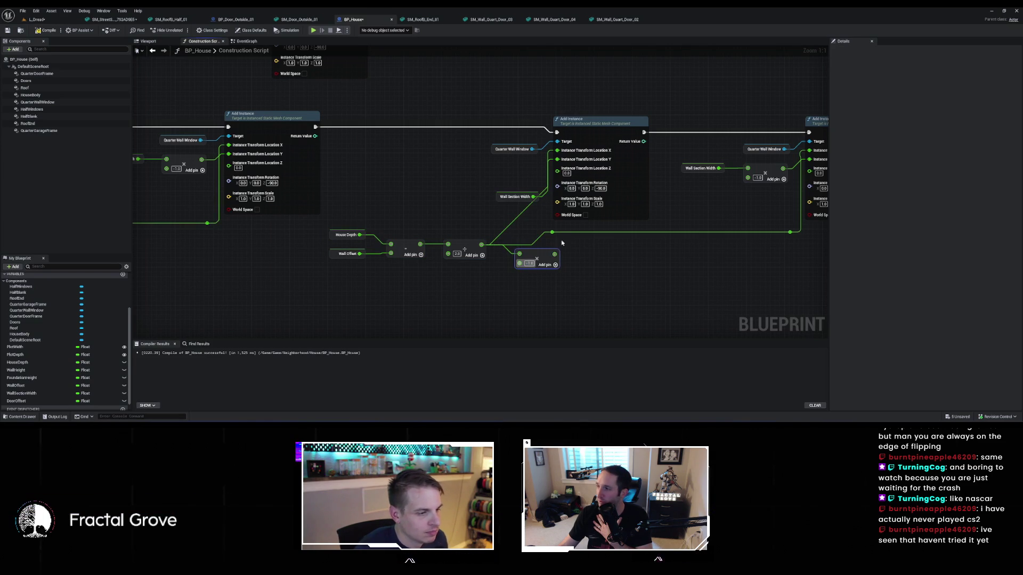
mouse_move(554, 254)
left_mouse_down()
mouse_move(549, 162)
mouse_move(549, 191)
mouse_move(468, 243)
left_mouse_up()
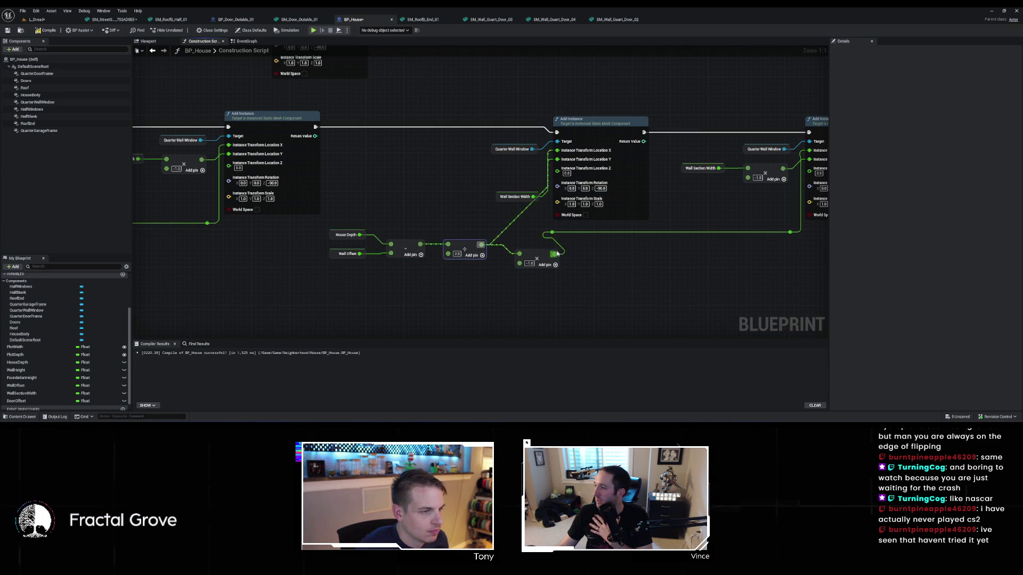
left_click_drag(554, 254, 558, 159)
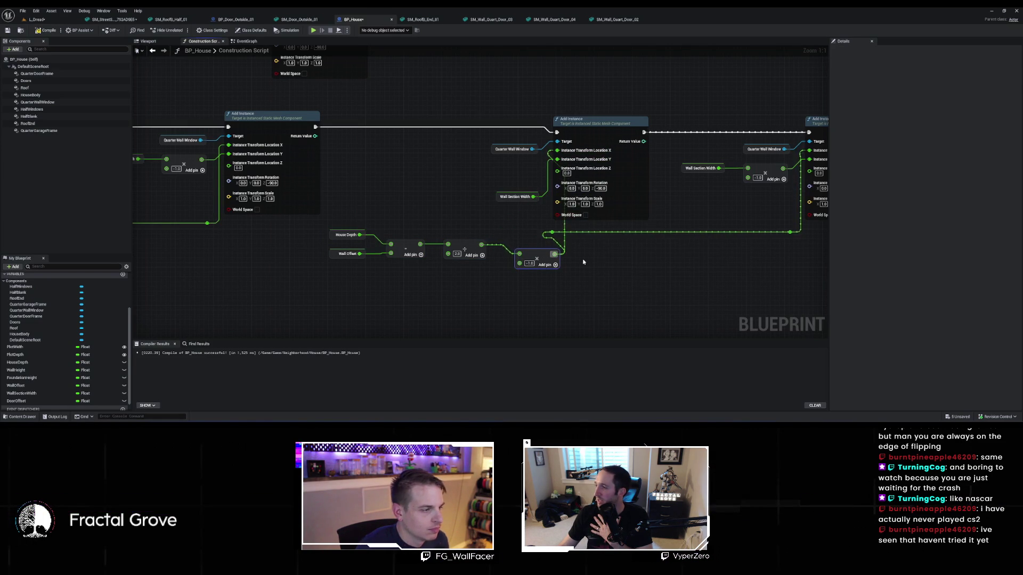
Set the copied window's Rotation Z to 90, save BP_House, and view L_Dread
left_click_drag(622, 274, 538, 283)
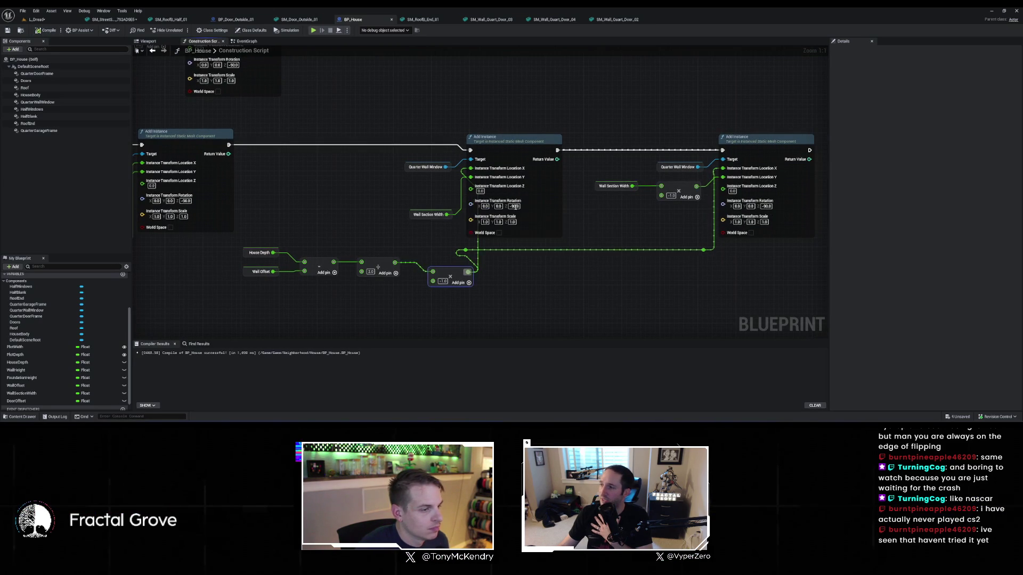
key("Return")
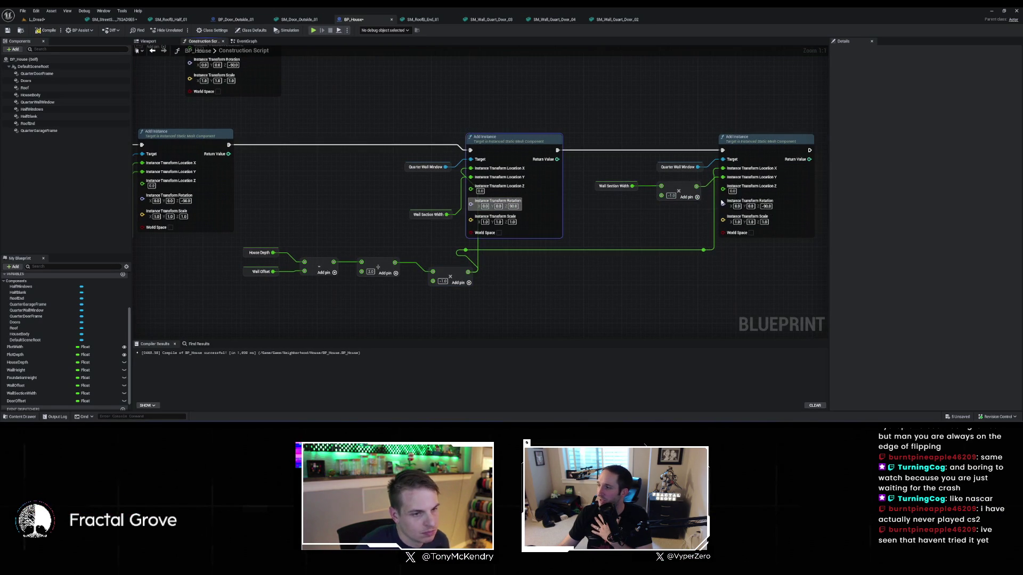
left_click(767, 206)
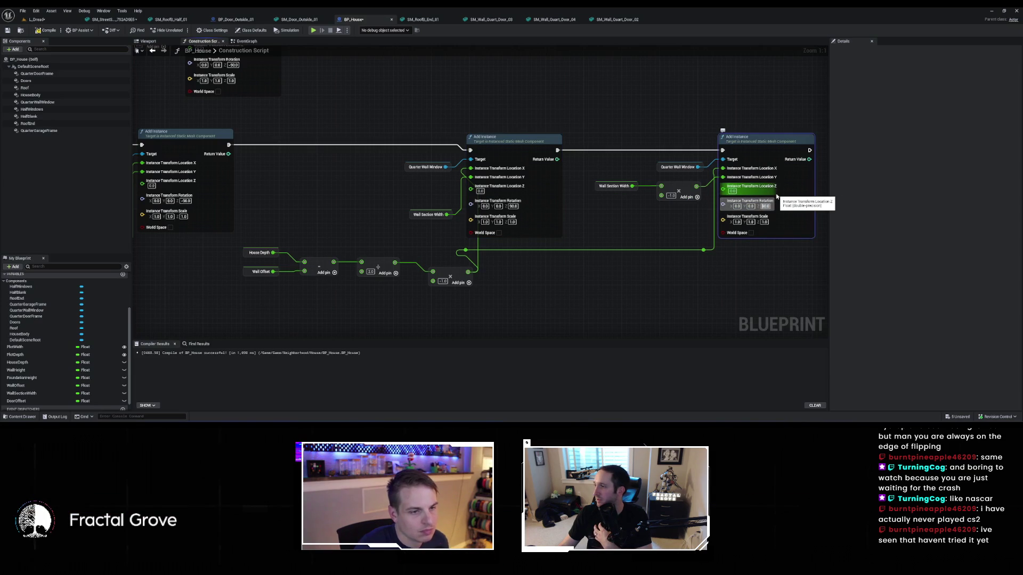
key("ctrl+s")
left_click(57, 22)
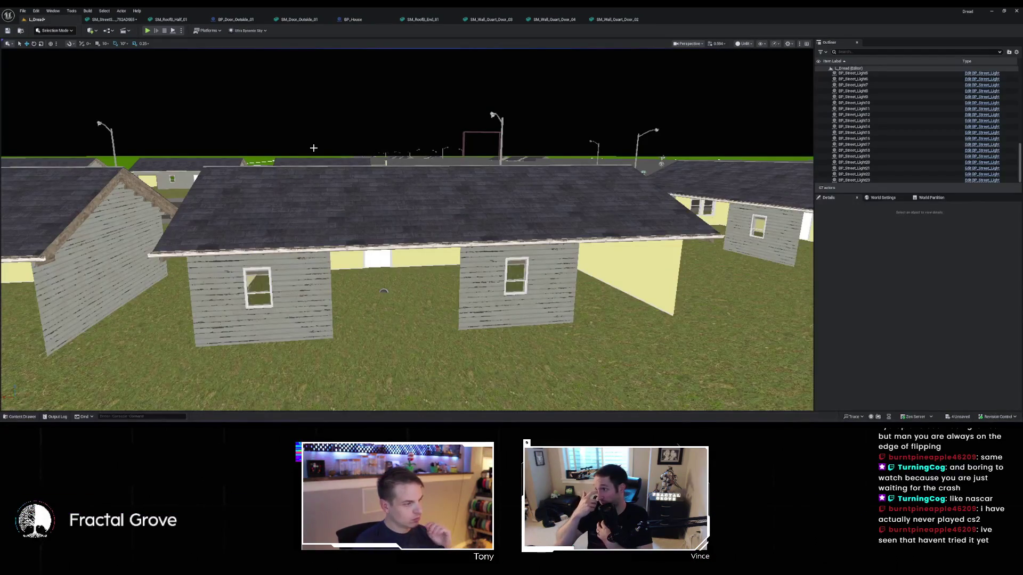
Straighten the construction script nodes and delete the House Depth and Wall Offset math
mouse_move(304, 166)
left_mouse_down()
mouse_move(266, 170)
mouse_move(339, 187)
left_mouse_up()
left_click(353, 19)
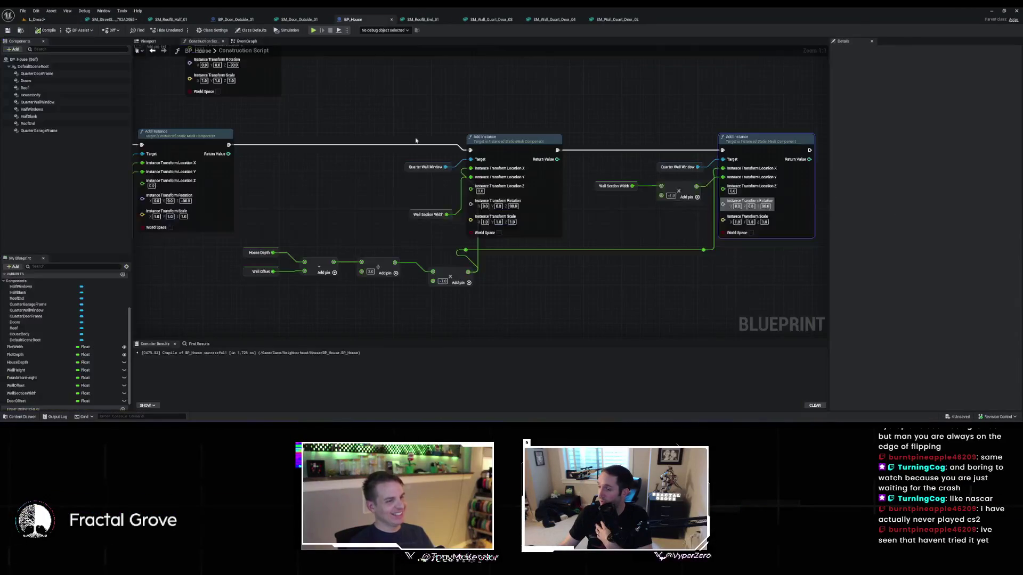
key("f")
scroll(483, 227, "up", 2)
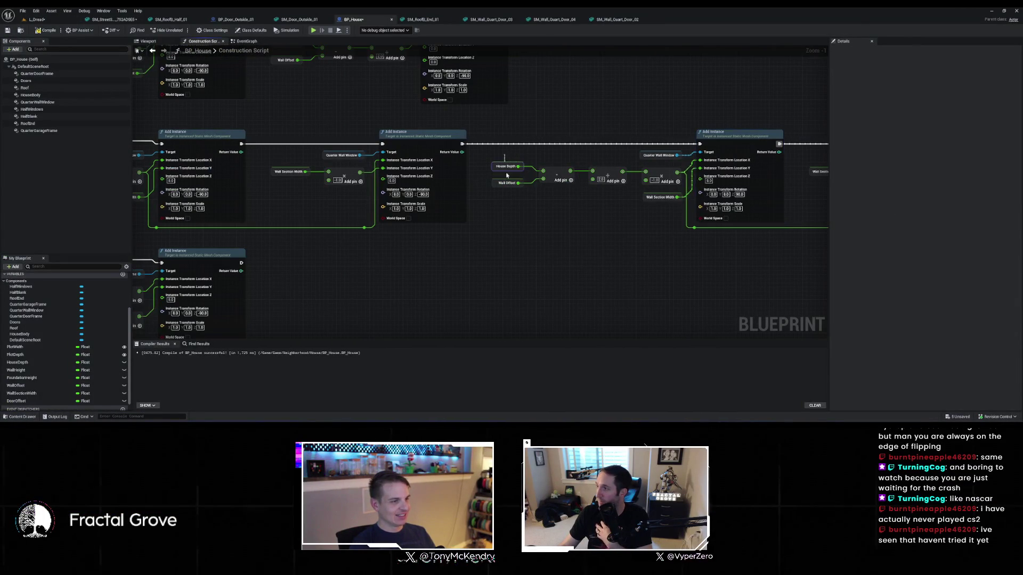
left_click_drag(627, 203, 626, 203)
key("Delete")
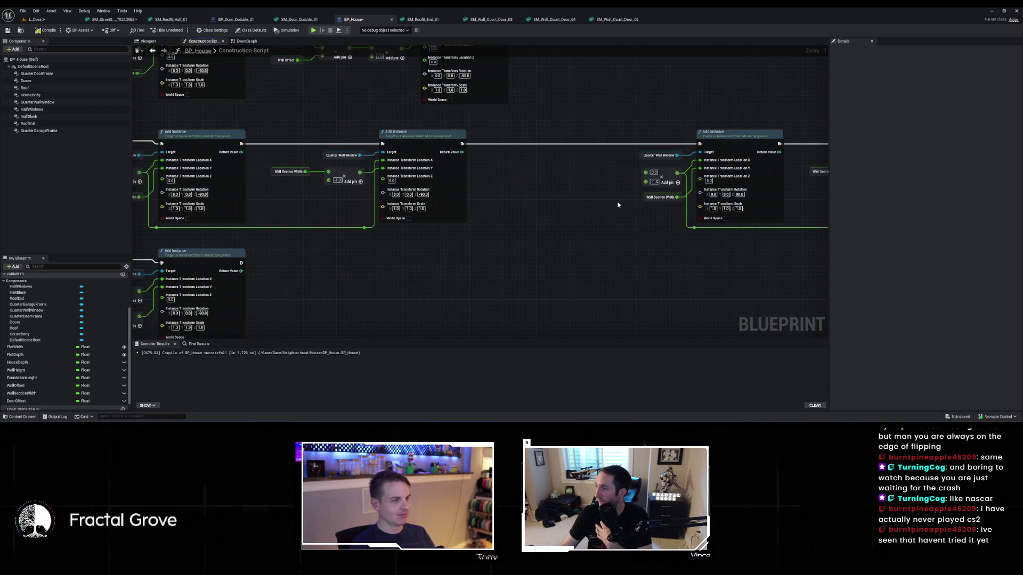
Wire the Wall Section Width sum into the quarter window's location, then check the houses in L_Dread
left_click_drag(365, 228, 603, 215)
left_click_drag(645, 174, 646, 172)
mouse_move(364, 228)
left_mouse_down()
mouse_move(712, 238)
mouse_move(697, 230)
left_mouse_up()
left_click(440, 182)
mouse_move(427, 182)
left_mouse_down()
mouse_move(389, 237)
mouse_move(304, 239)
left_mouse_up()
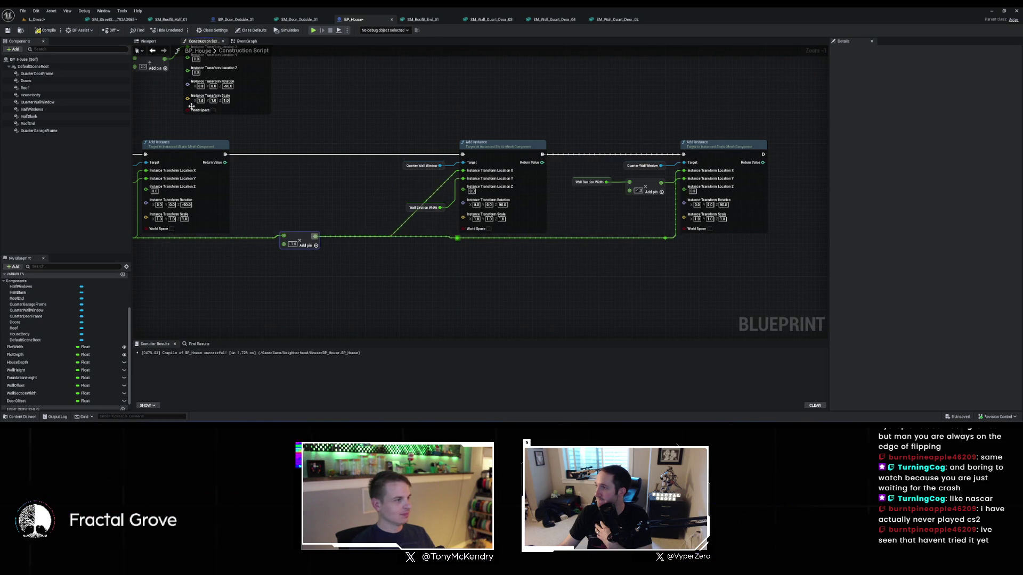
left_click(48, 23)
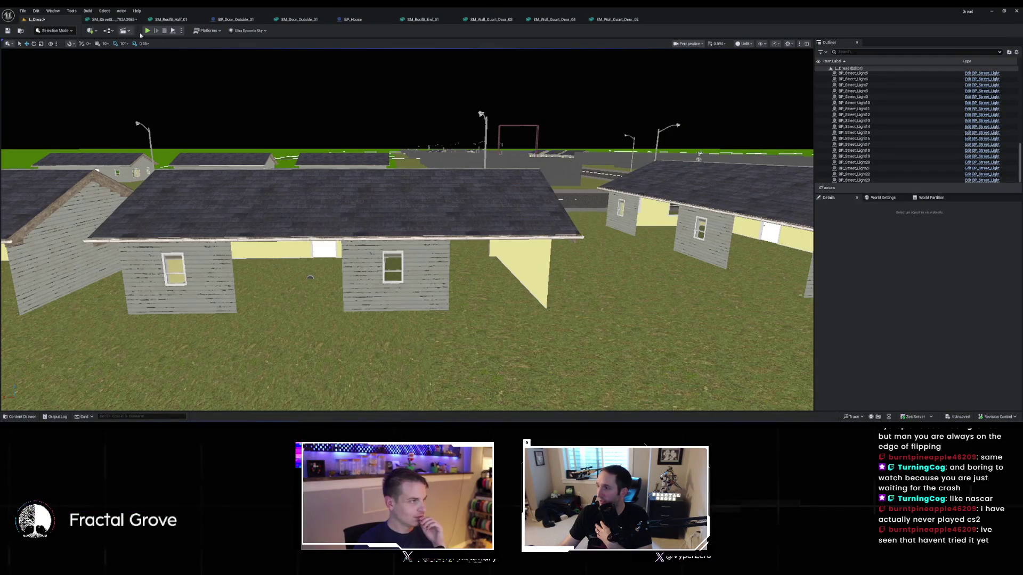
left_click(358, 21)
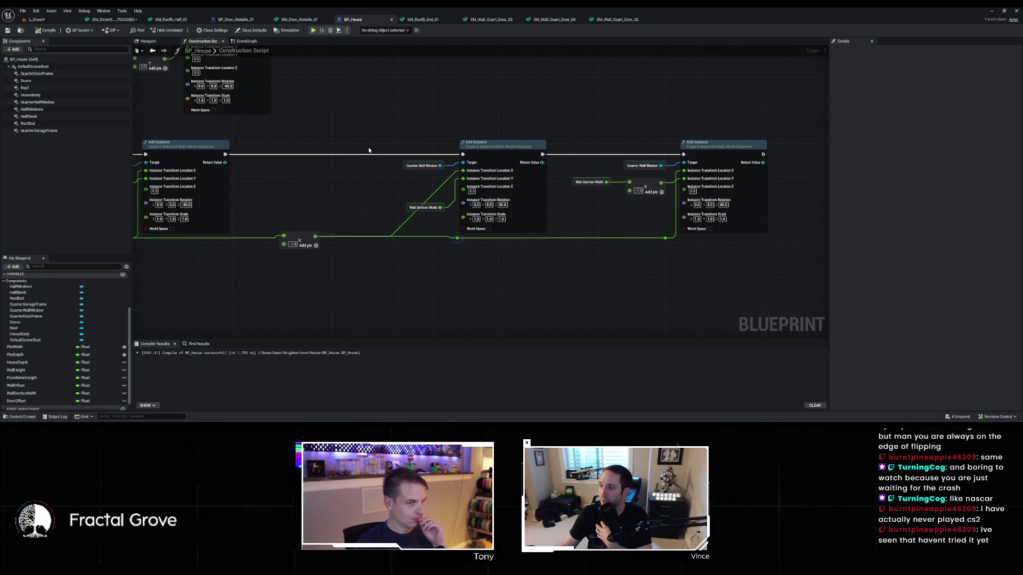
Duplicate the two middle-row door Add Instance nodes and chain them into the execution flow
scroll(322, 142, "down", 2)
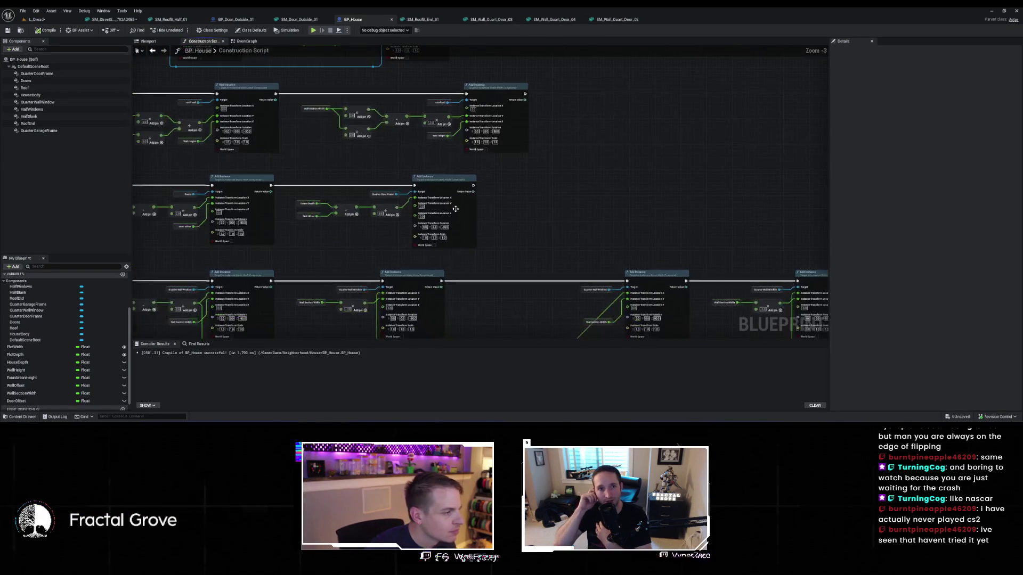
left_click_drag(259, 173, 431, 191)
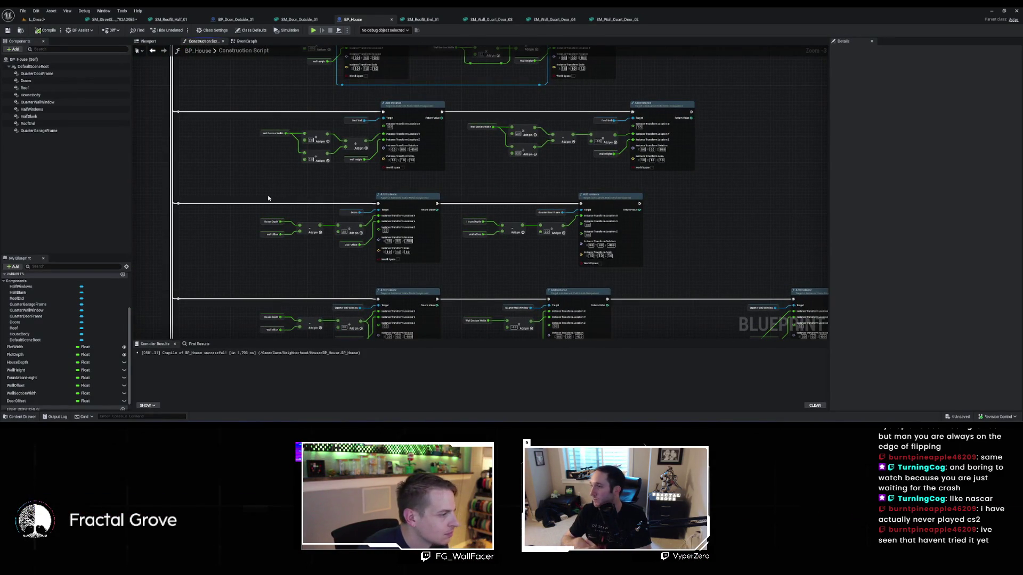
mouse_move(259, 196)
left_mouse_down()
mouse_move(638, 273)
mouse_move(413, 238)
left_mouse_up()
key("ctrl+c")
key("ctrl+v")
mouse_move(390, 190)
left_mouse_down()
mouse_move(555, 200)
mouse_move(556, 160)
left_mouse_up()
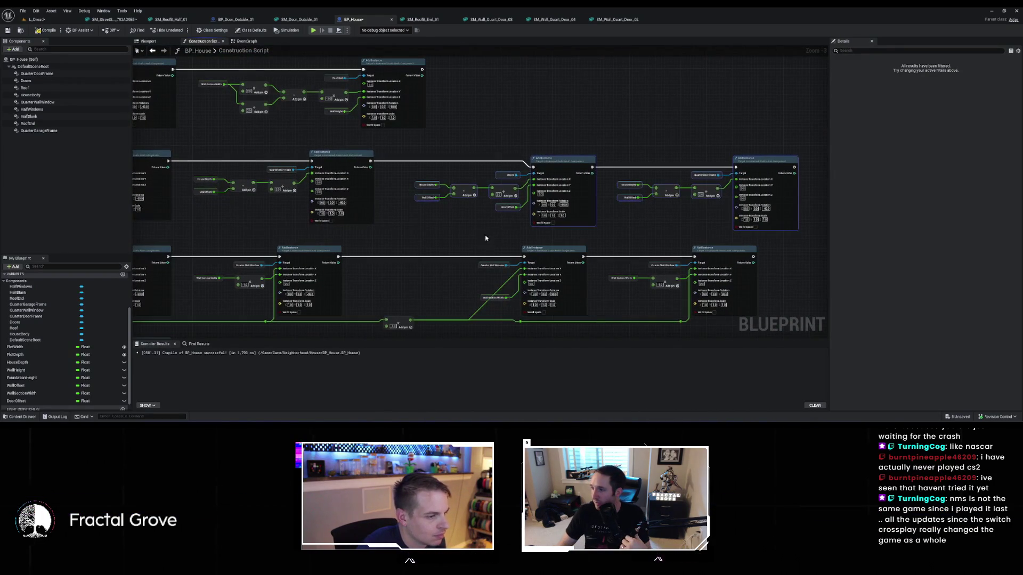
left_click(398, 297)
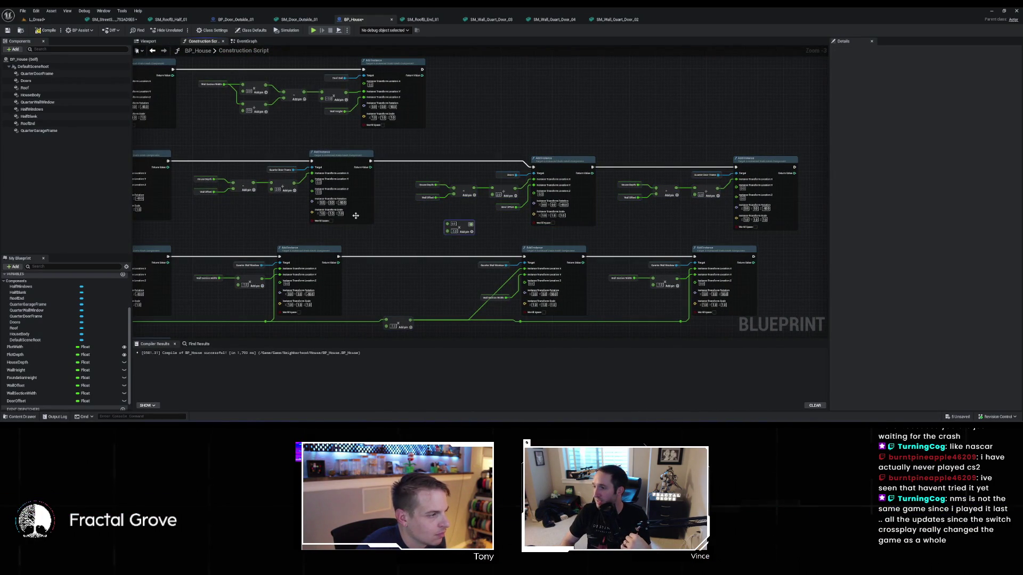
Connect the Add output to the pasted door node
left_click_drag(406, 230, 616, 240)
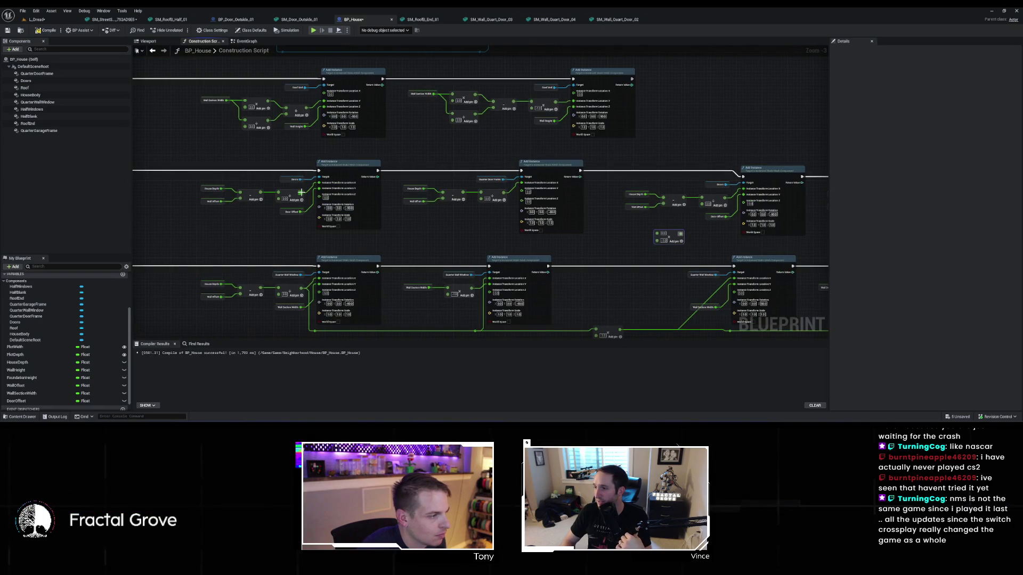
mouse_move(301, 192)
left_mouse_down()
mouse_move(665, 234)
mouse_move(743, 189)
left_mouse_up()
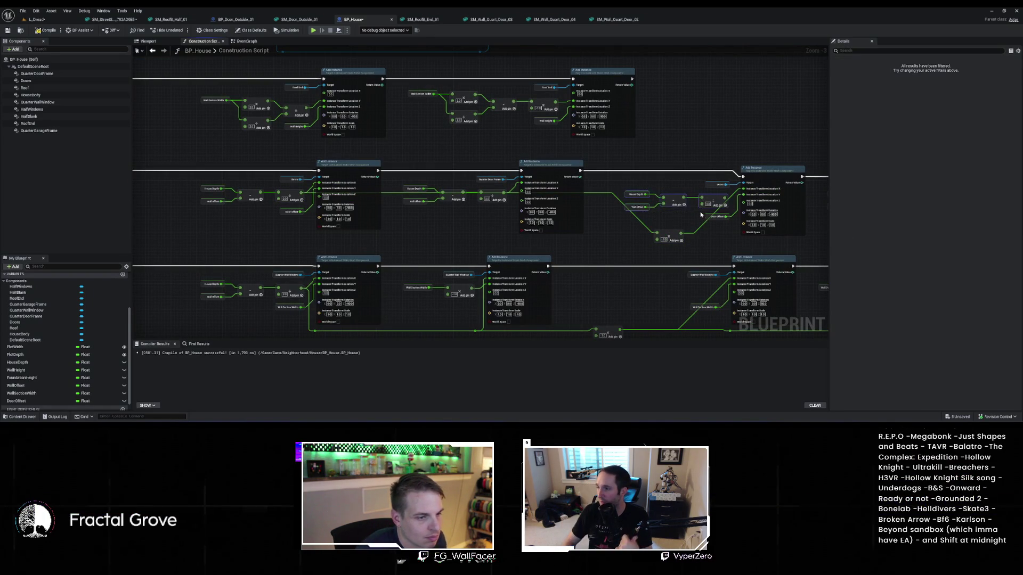
left_click_drag(701, 215, 546, 244)
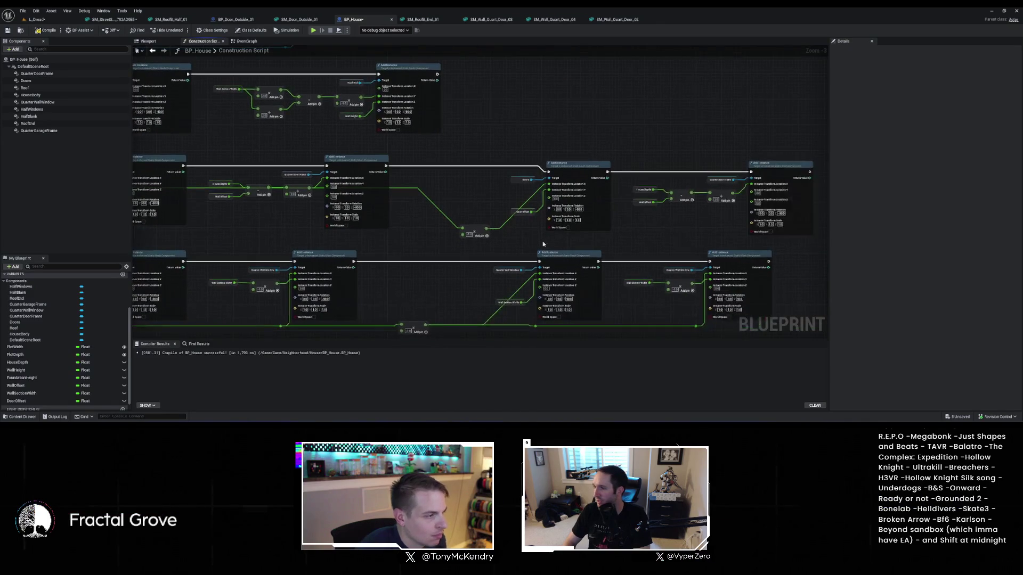
scroll(530, 237, "up", 2)
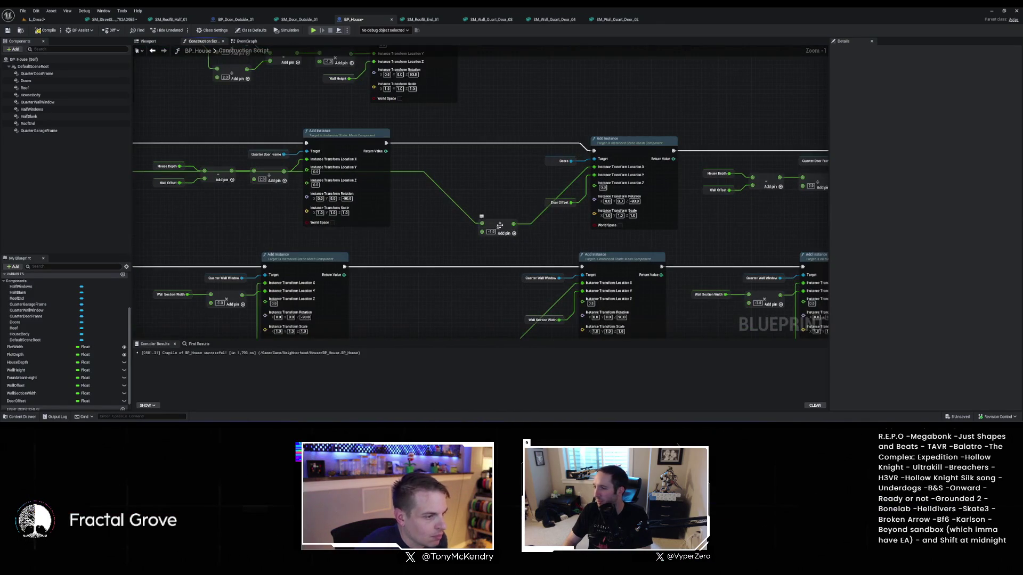
left_click_drag(603, 237, 484, 230)
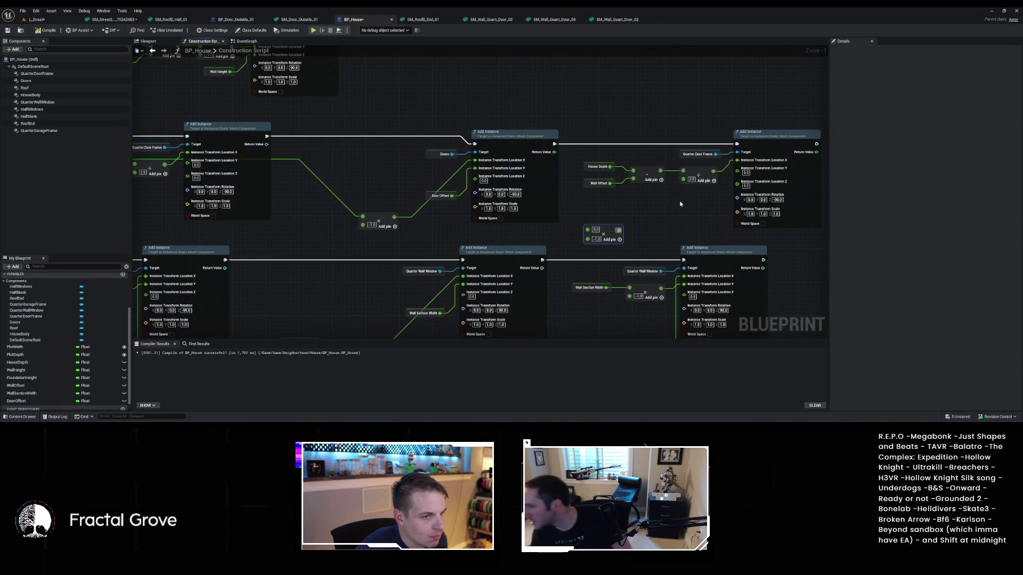
mouse_move(648, 209)
left_mouse_down()
mouse_move(586, 184)
mouse_move(682, 188)
left_mouse_up()
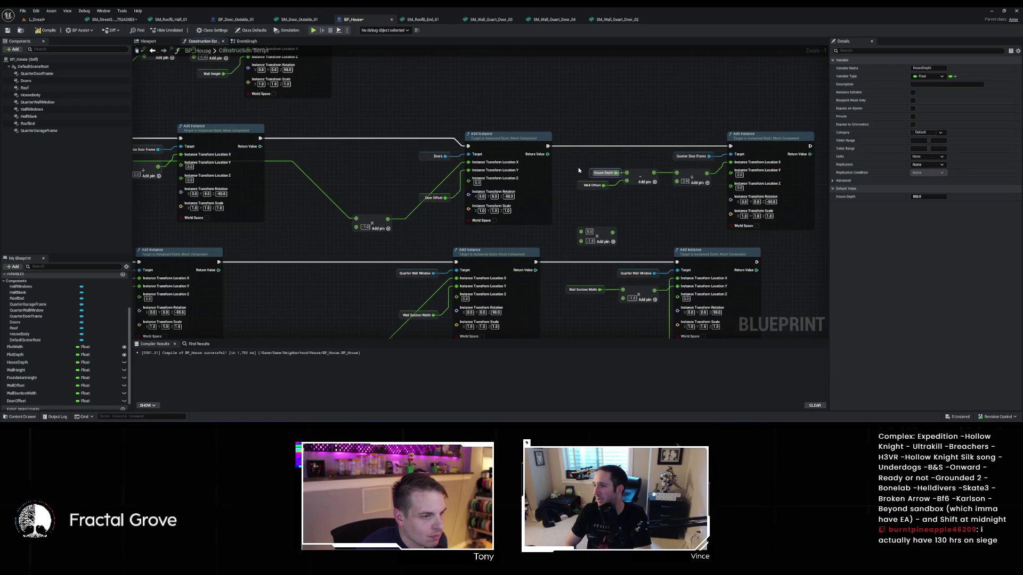
Feed the House Depth/Wall Offset sum into the Quarter Door Frame's Location X
left_click_drag(584, 164, 701, 202)
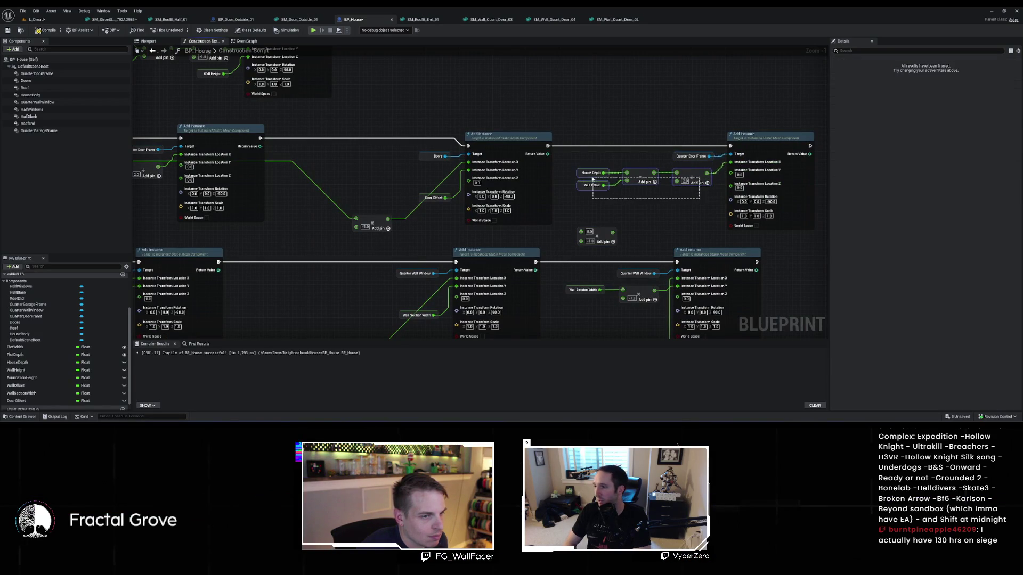
key("Delete")
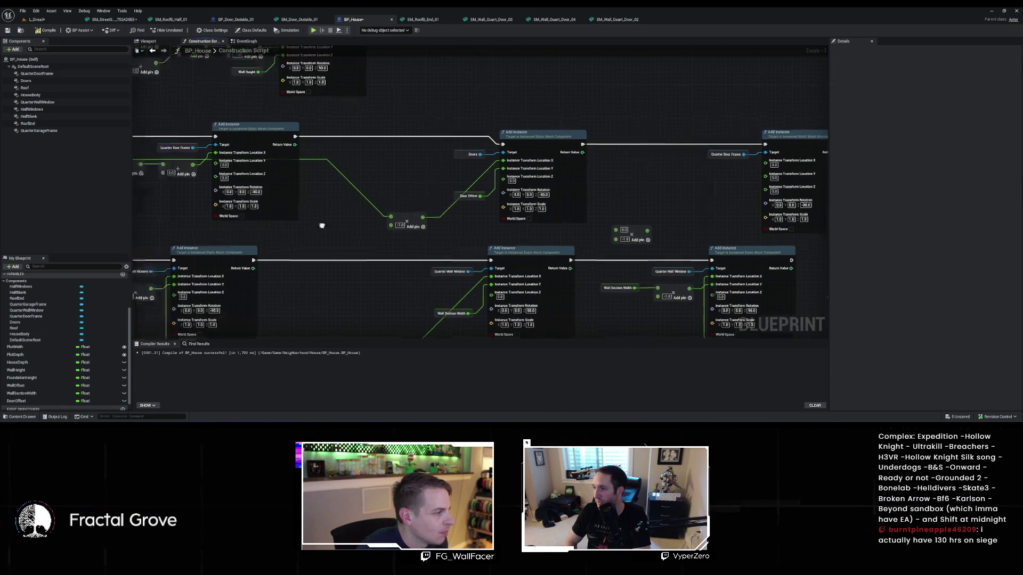
key("ctrl+z")
left_click_drag(679, 162, 768, 231)
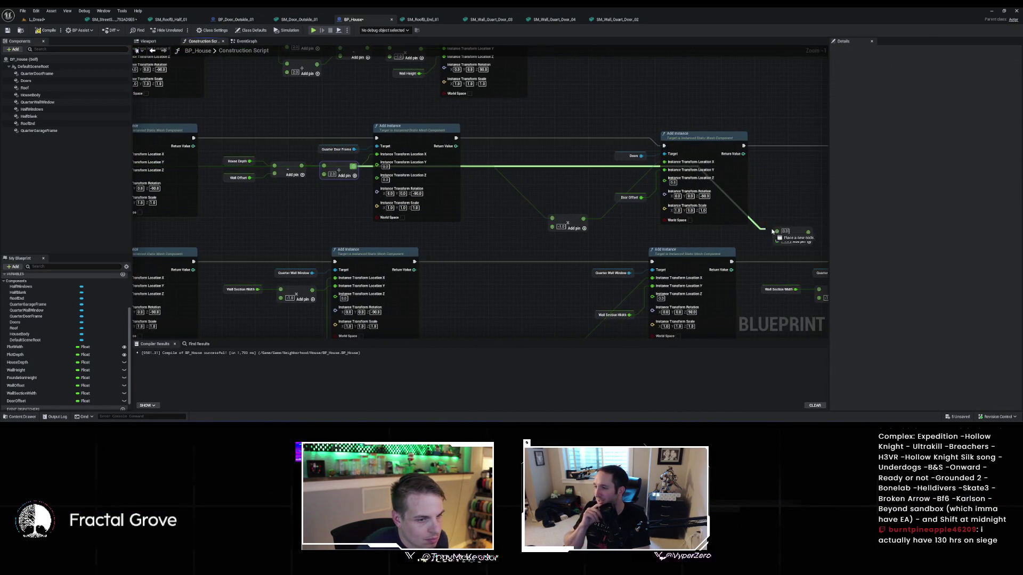
left_click_drag(616, 228, 733, 158)
left_click_drag(602, 227, 694, 173)
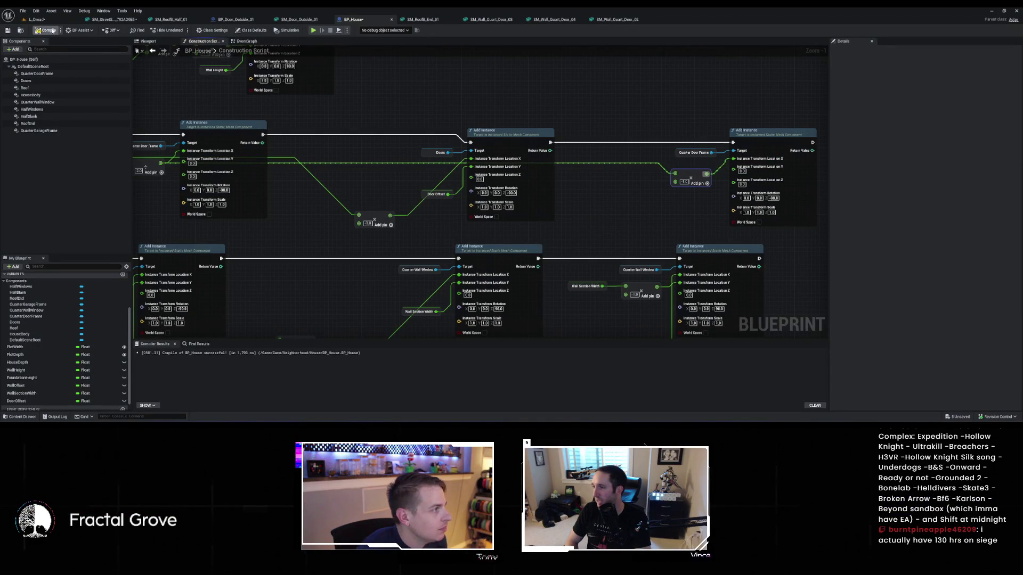
Save BP_House and check that the houses in L_Dread now show doors
key("ctrl+s")
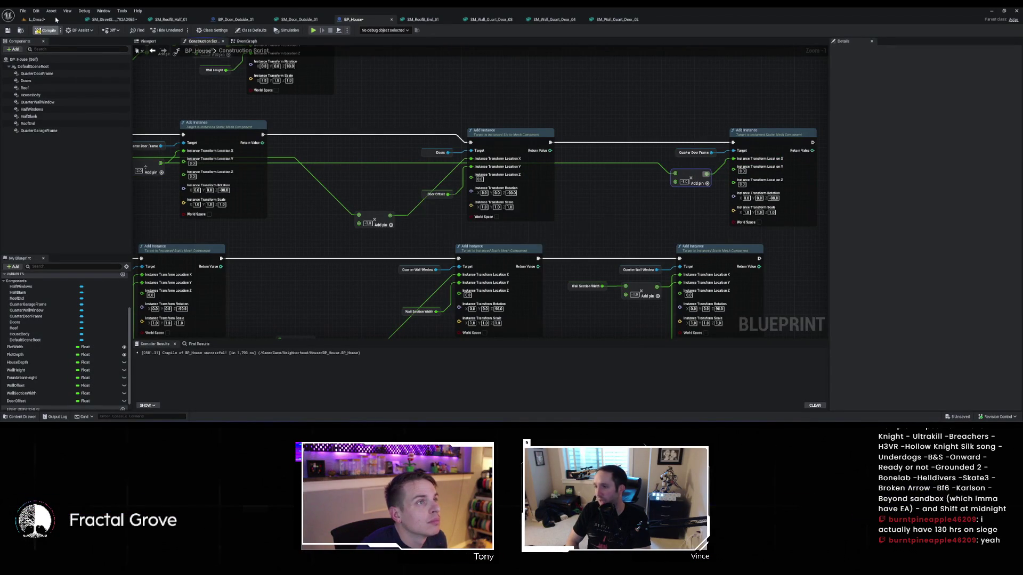
left_click(56, 20)
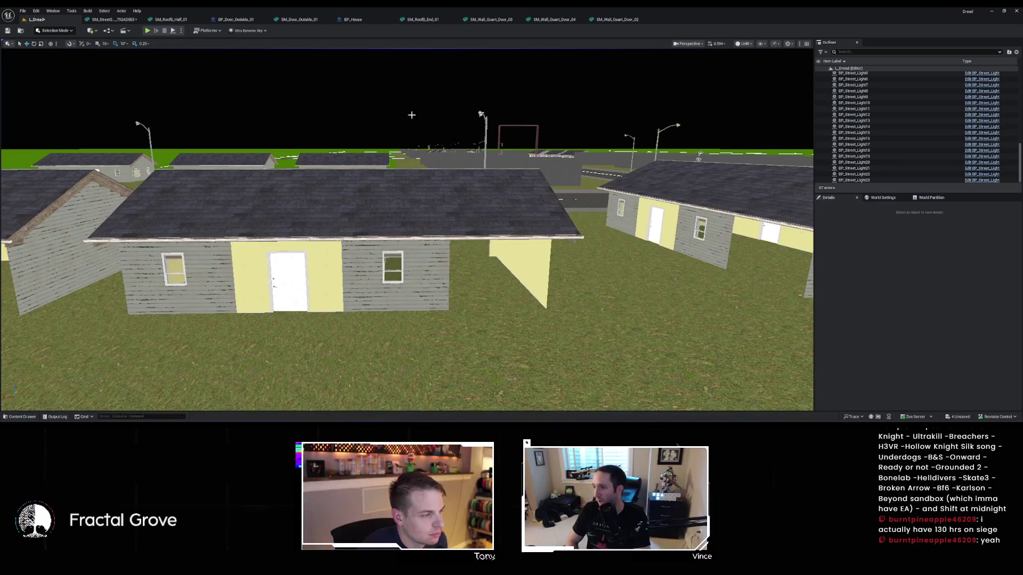
left_click(352, 19)
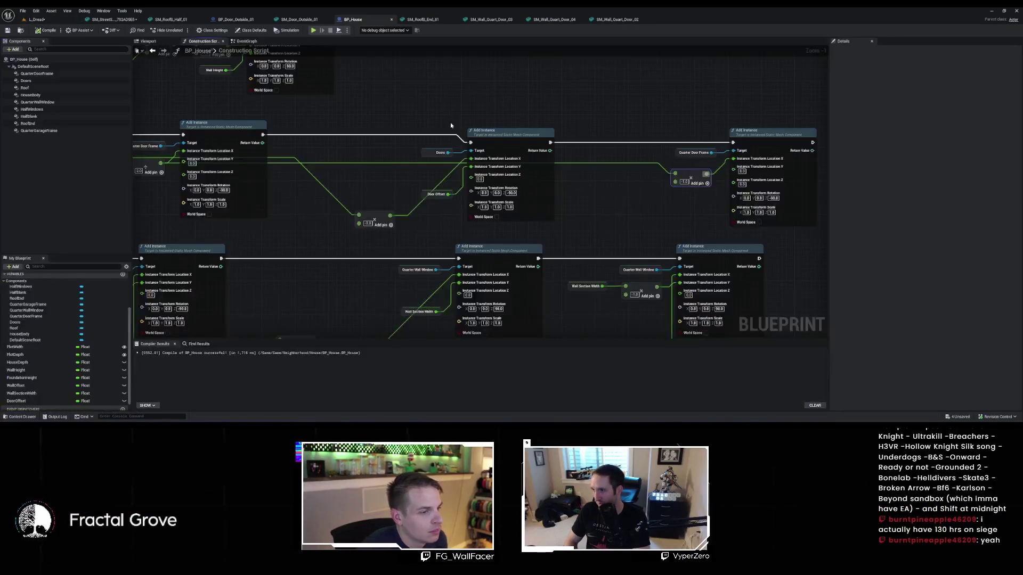
Set Z rotation to 90 on the Quarter Door Frame node and 0 on the middle door node
type("90")
key("Return")
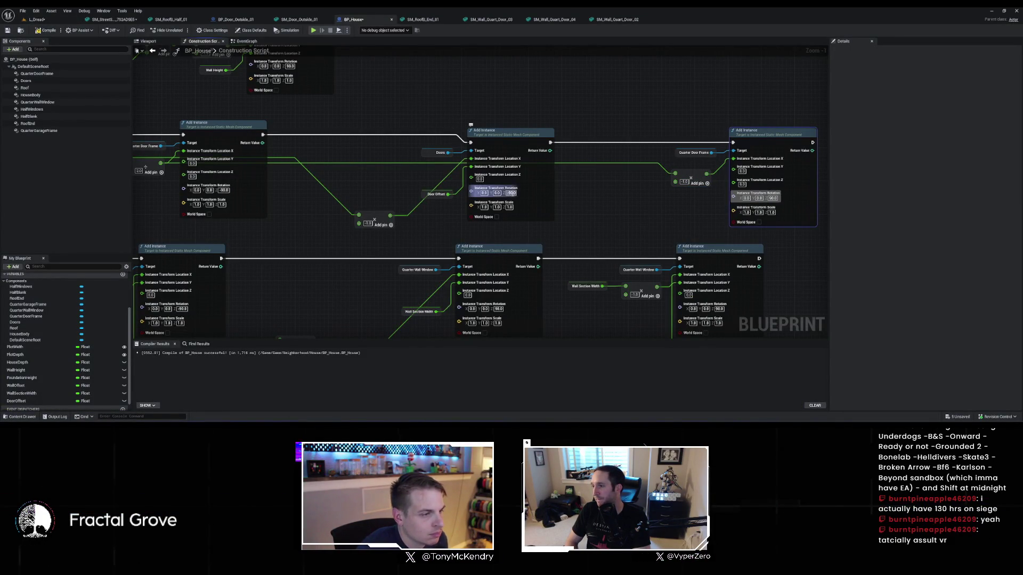
type("0")
key("Return")
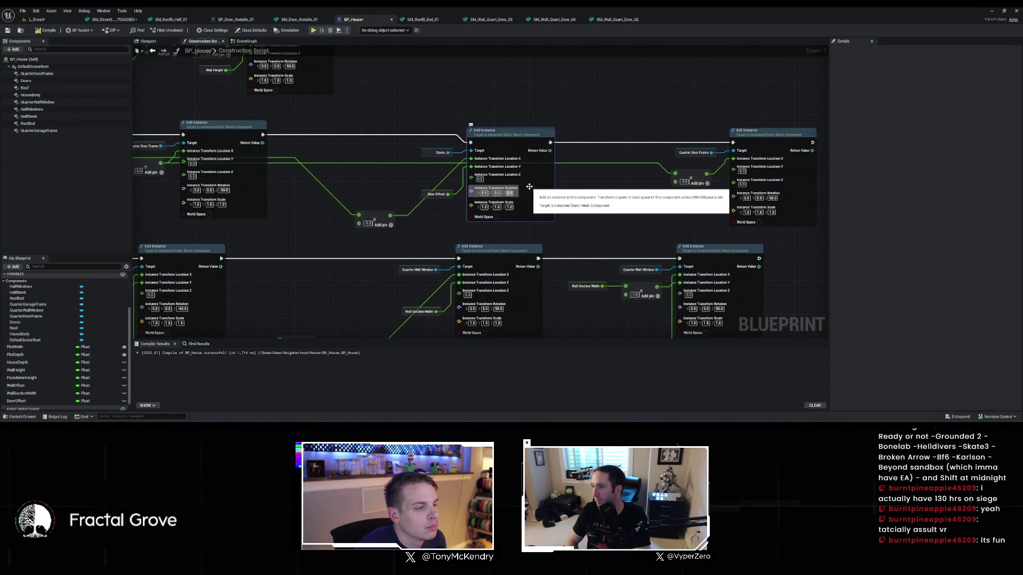
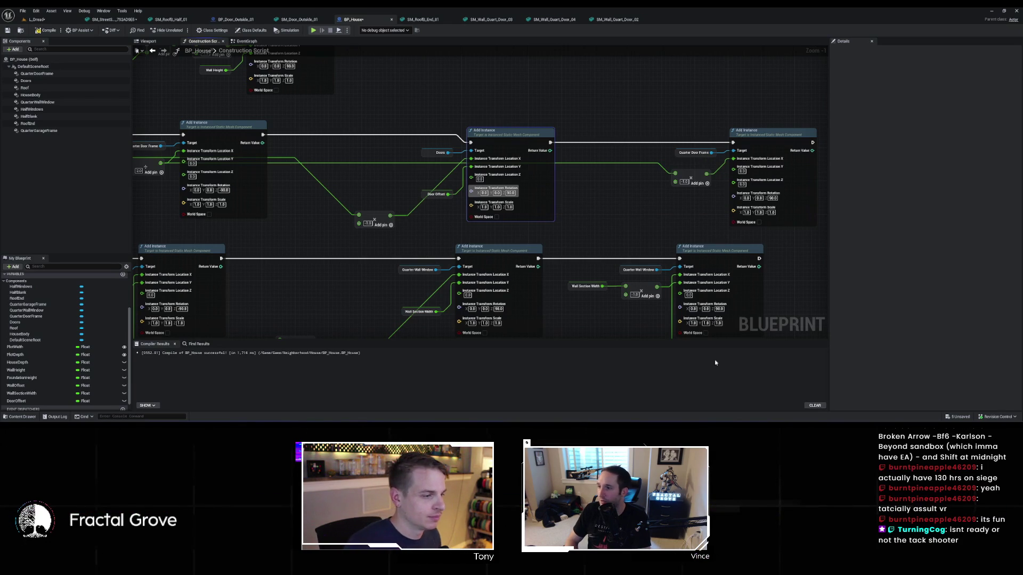
Check the houses in the level, then return to the BP_House construction script graph
left_click(45, 20)
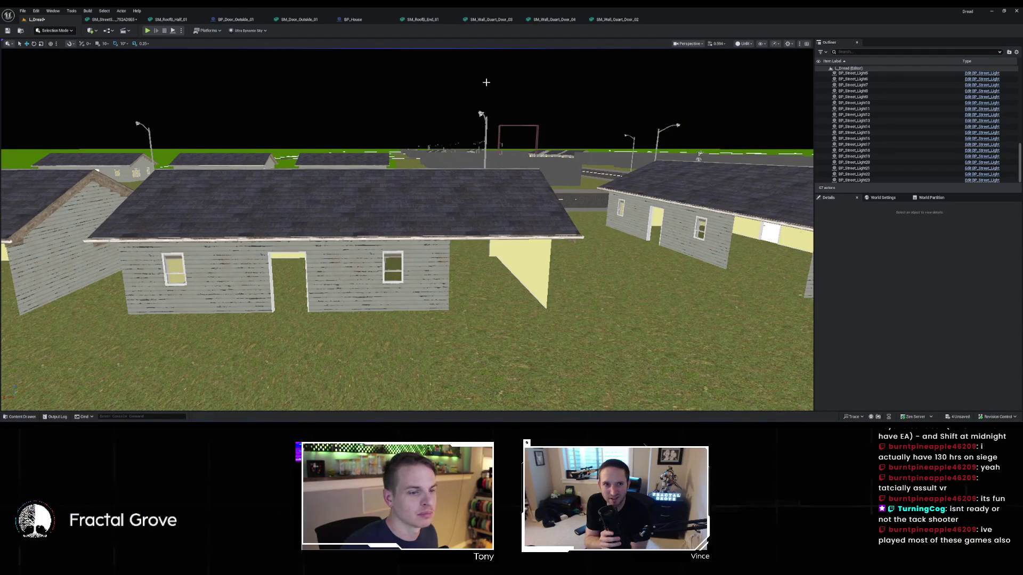
left_click(353, 19)
scroll(509, 177, "down", 2)
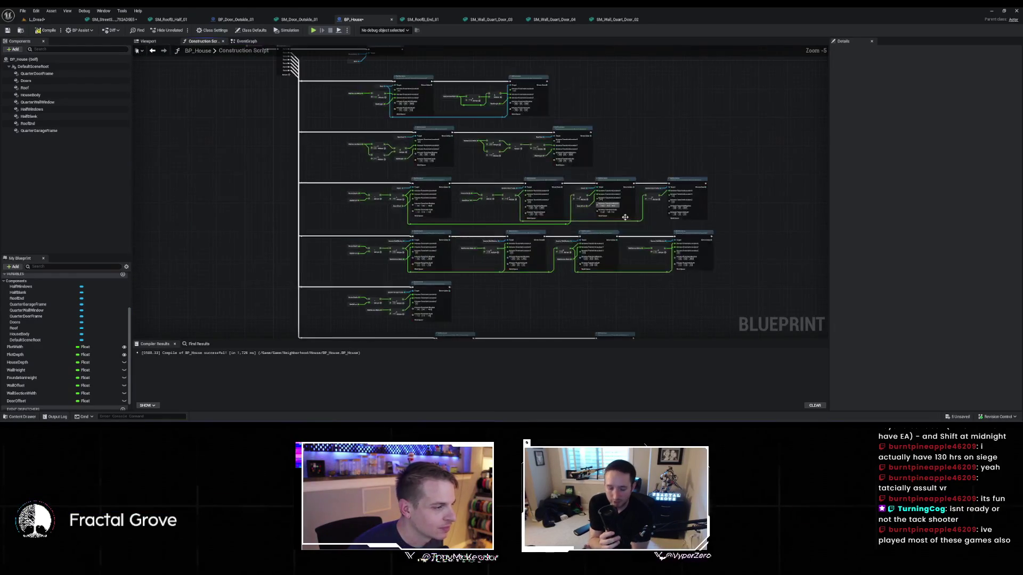
scroll(534, 233, "up", 3)
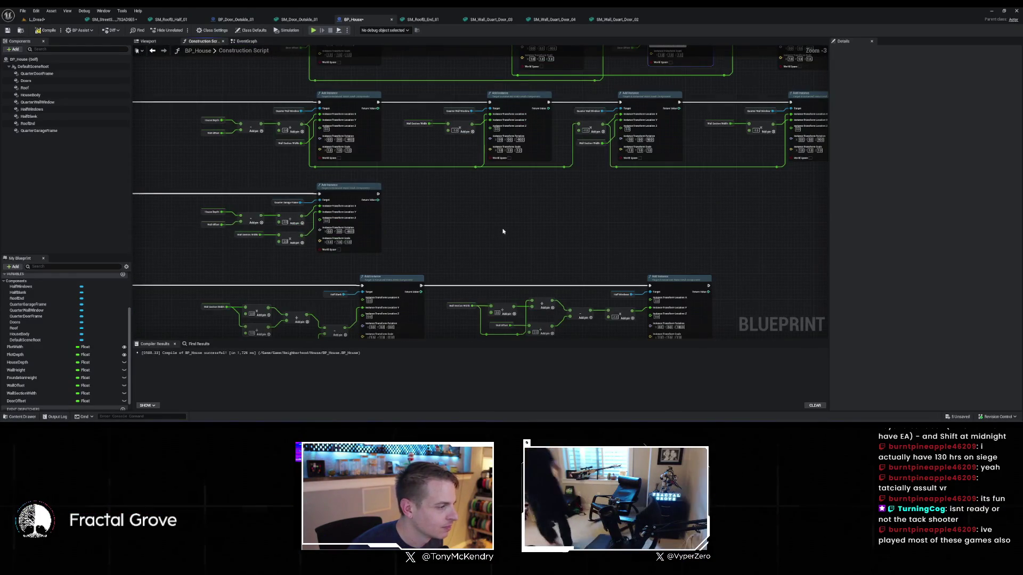
scroll(559, 213, "up", 2)
scroll(639, 234, "up", 2)
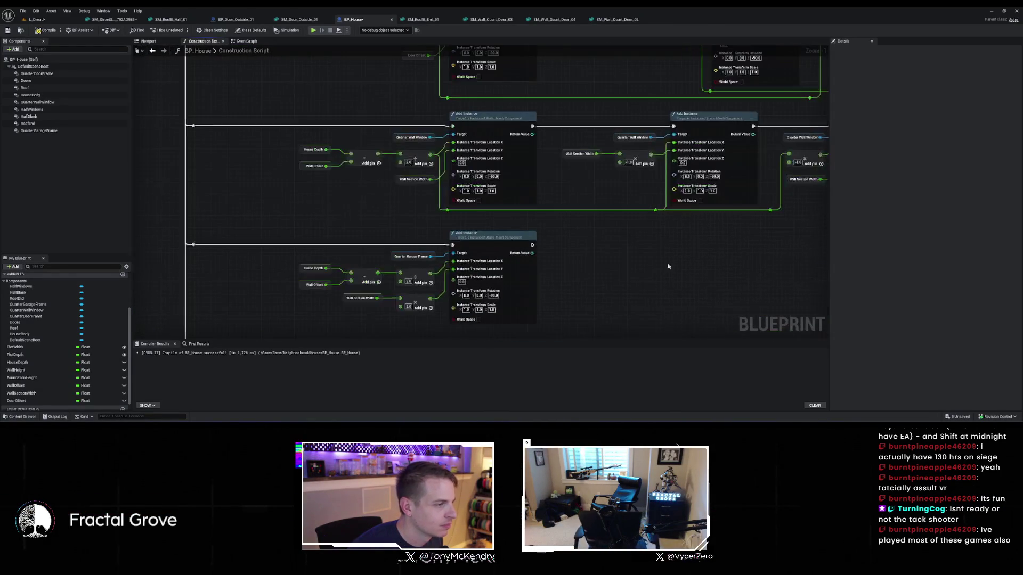
scroll(639, 266, "down", 1)
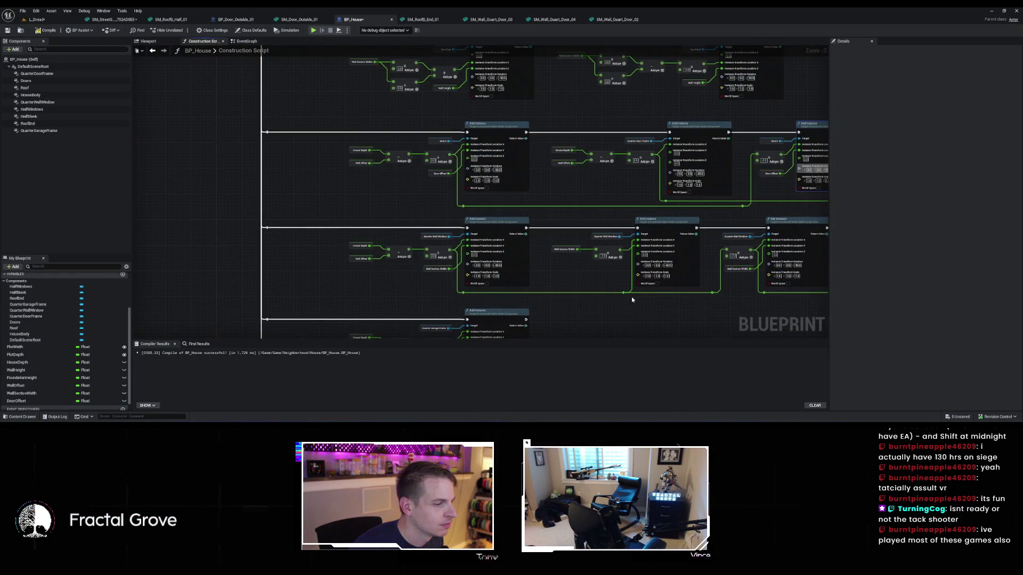
left_click_drag(632, 302, 543, 176)
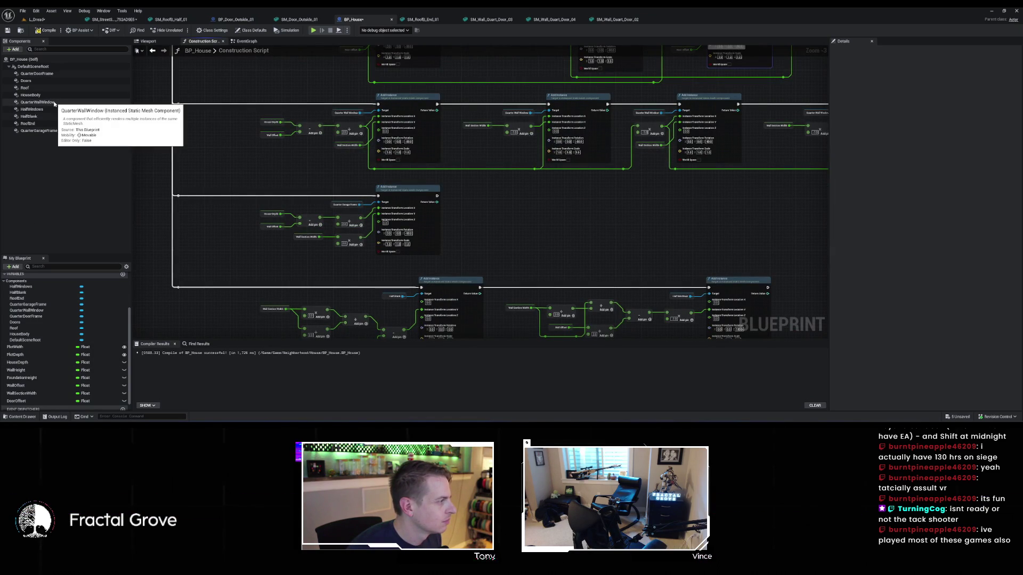
Add an Instanced Static Mesh component to BP_House and name it QuarterBlank
right_click(42, 67)
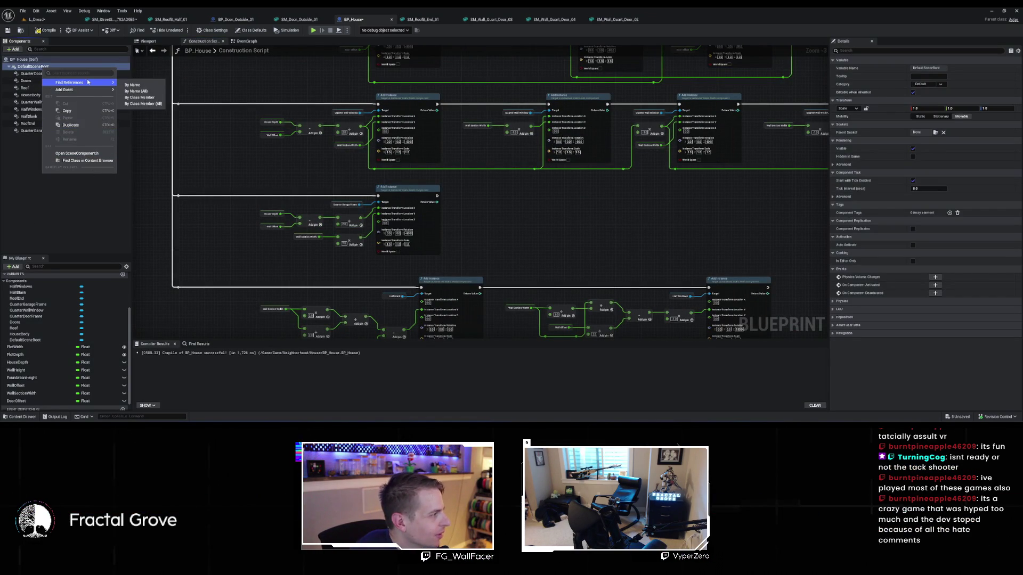
left_click(12, 49)
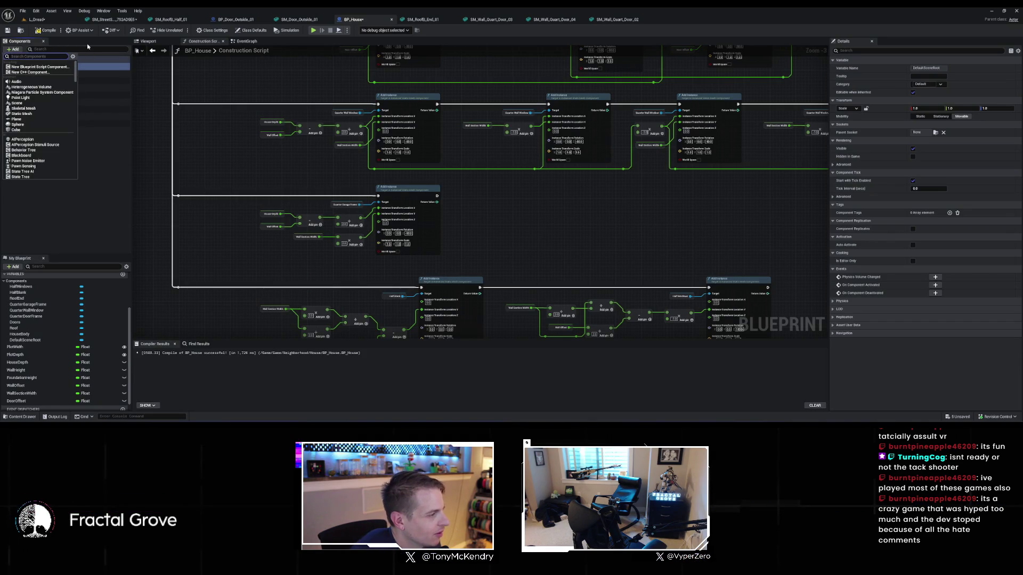
type("static mesh inst")
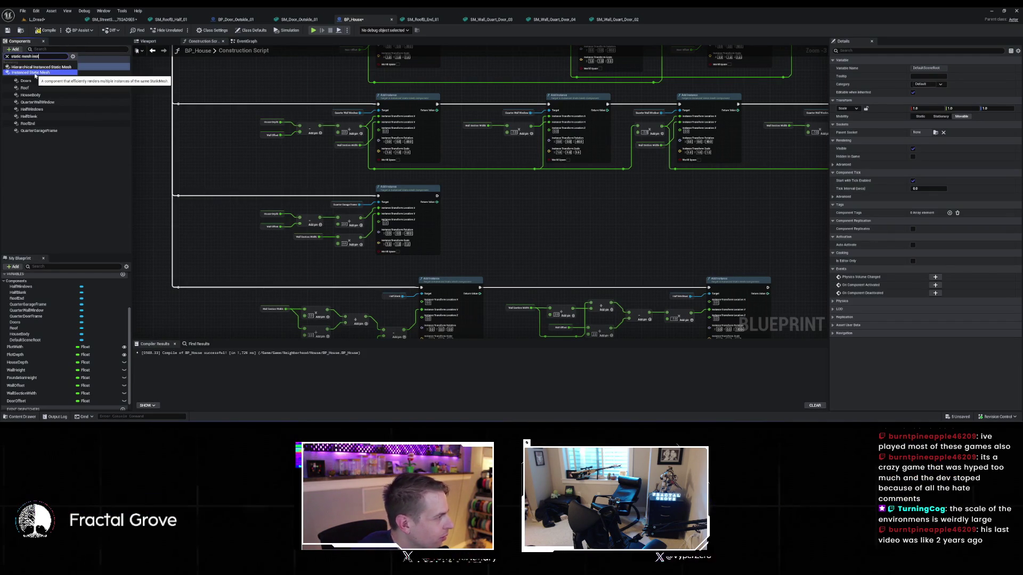
left_click(39, 72)
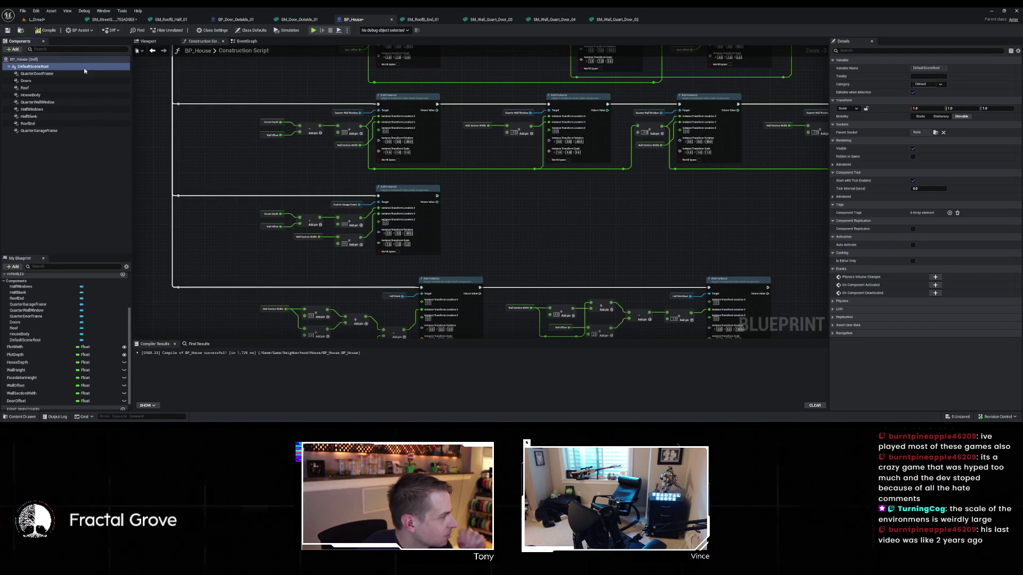
type("Quar")
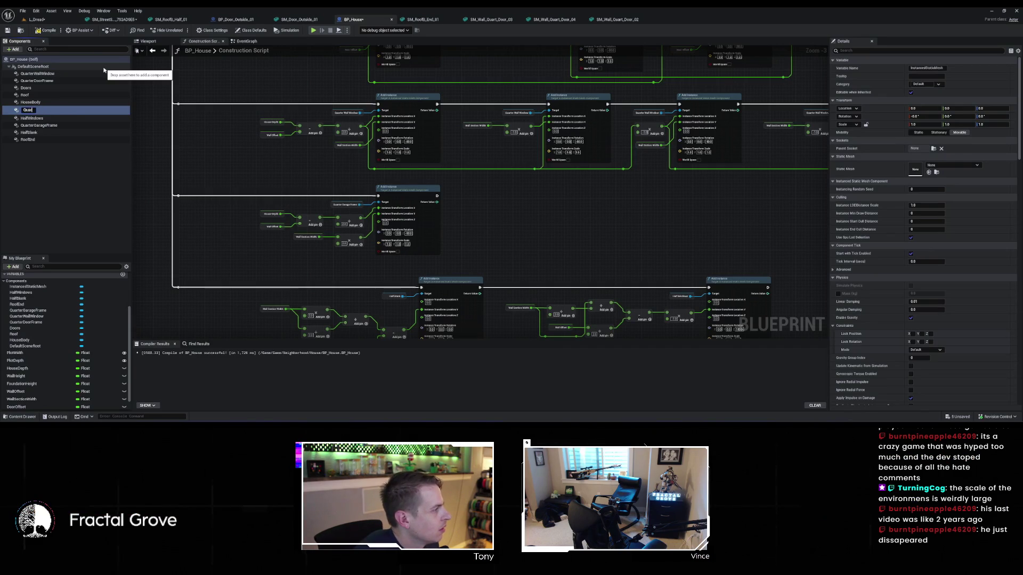
type("terBlank")
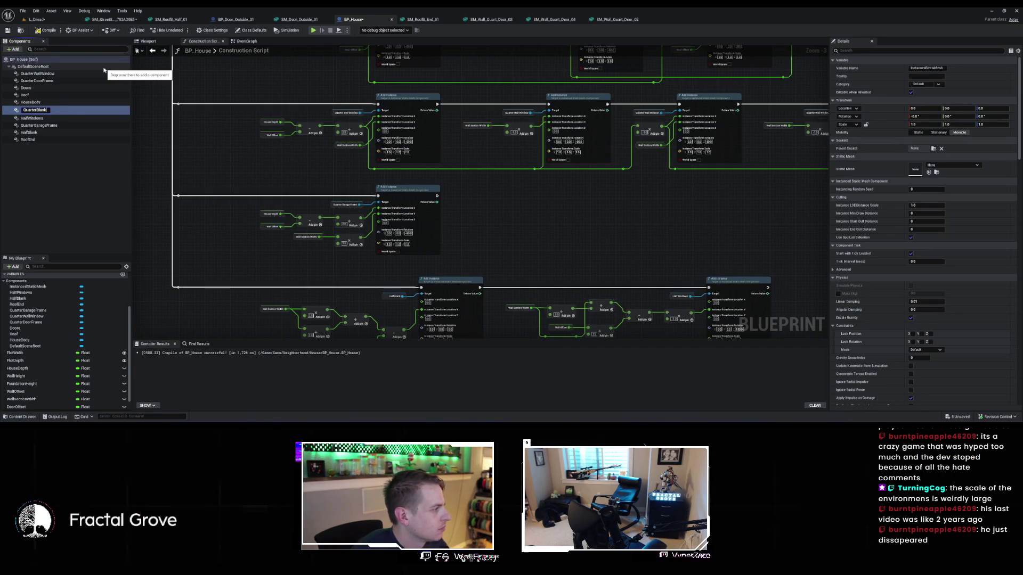
key("Return")
Assign SM_Wall_Quart_01 from Building/Outer_Walls/Quart as QuarterBlank's static mesh
key("ctrl+space")
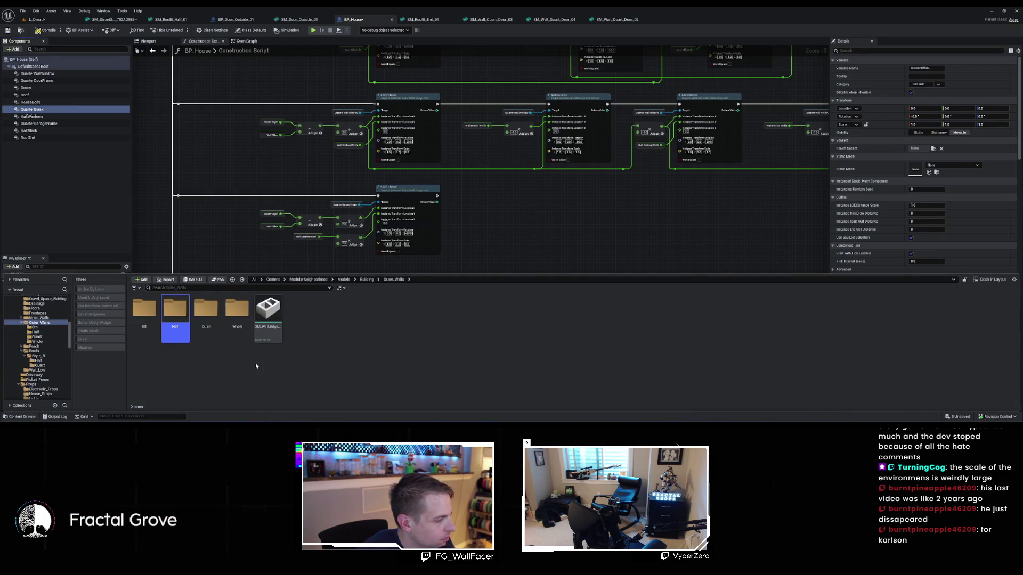
key("alt+Left")
key("alt+Left")
key("alt+Right")
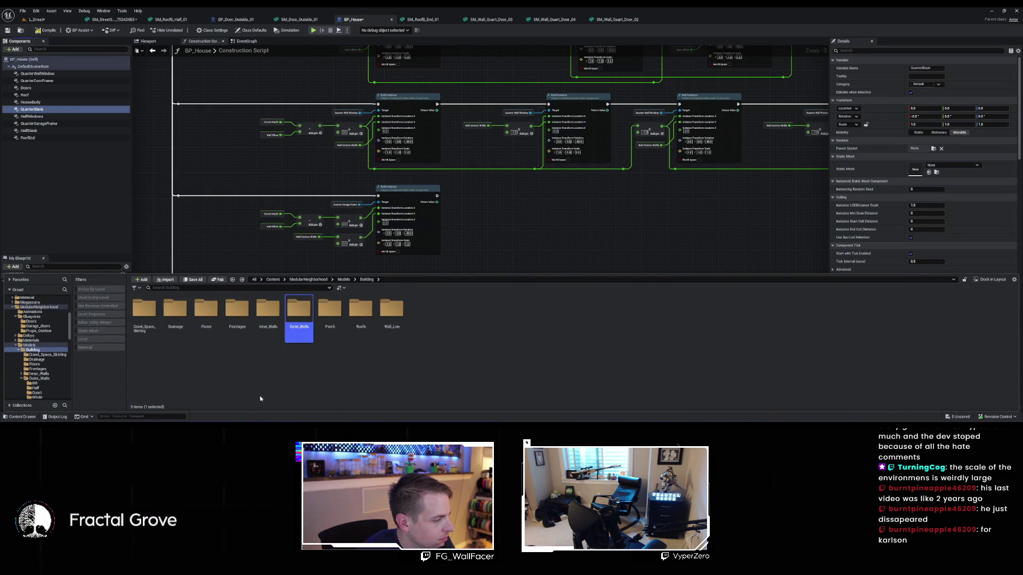
double_click(293, 318)
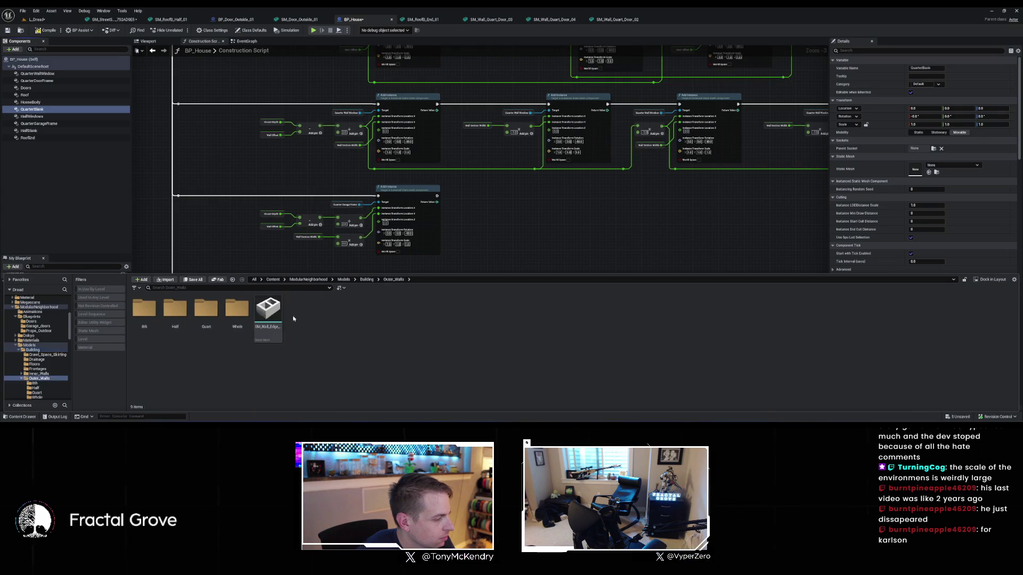
double_click(210, 315)
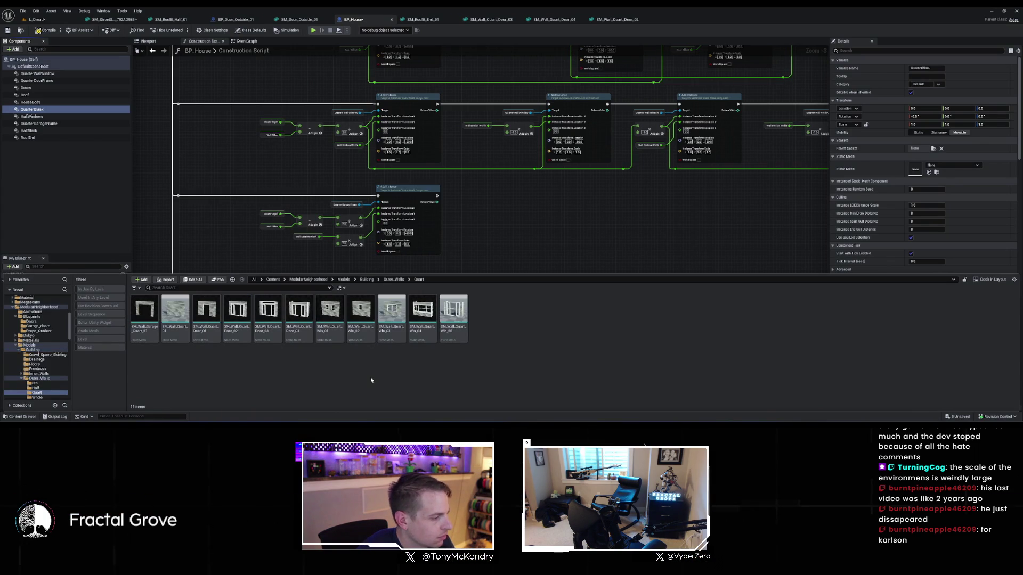
left_click(175, 314)
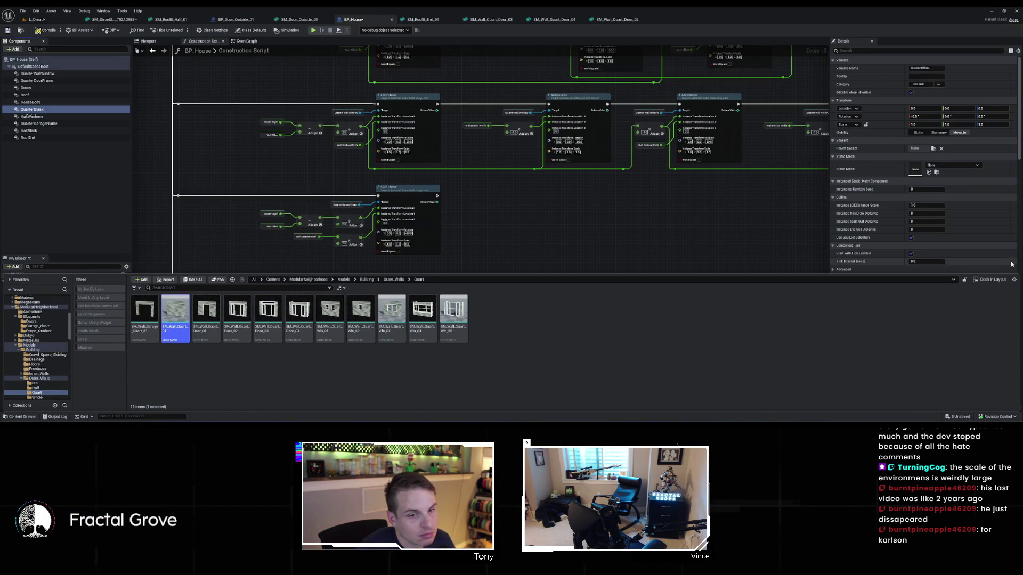
left_click(916, 207)
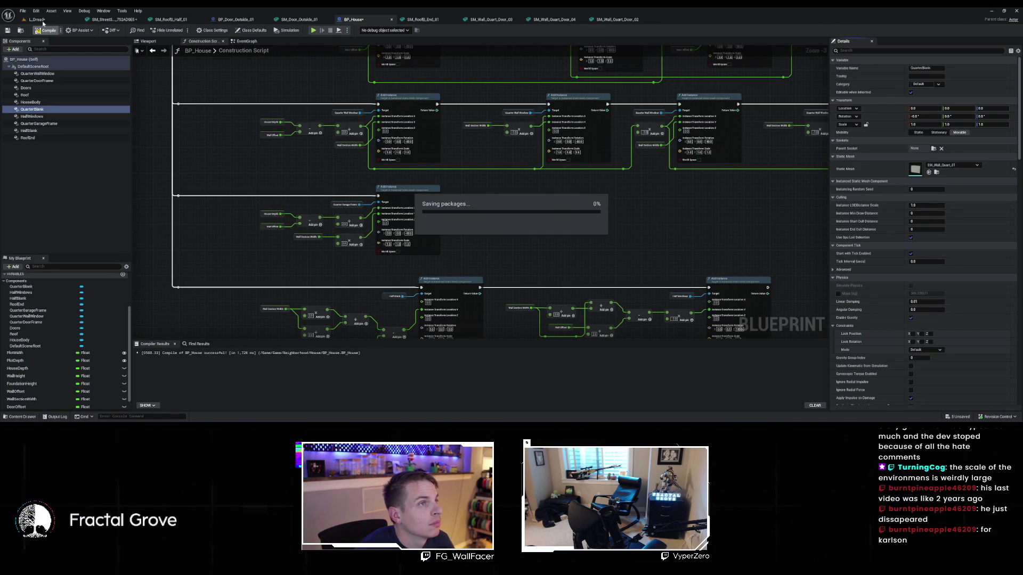
left_click(38, 19)
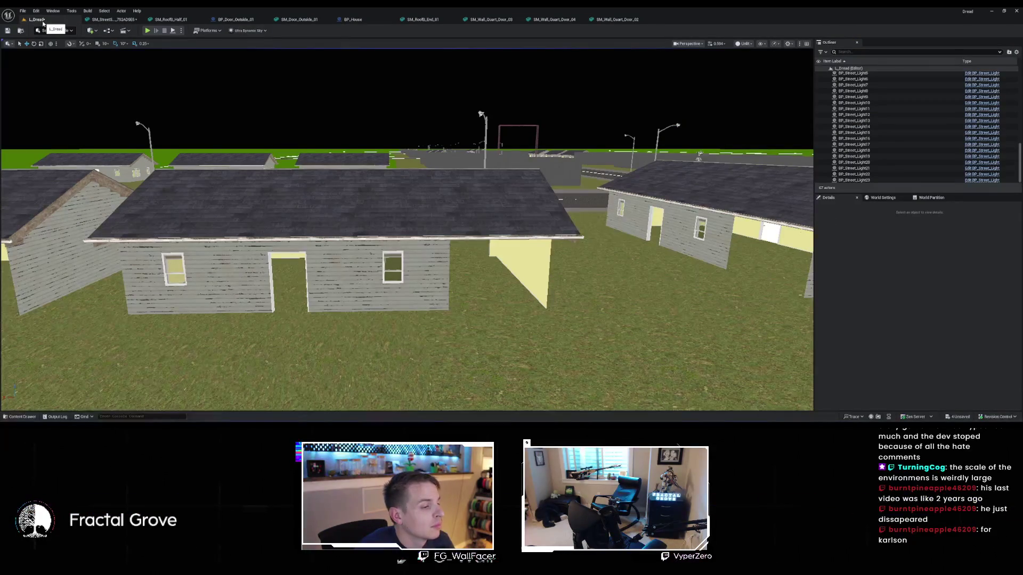
Duplicate the garage frame Add Instance node, chain it after the original, and target Quarter Blank
left_click(354, 20)
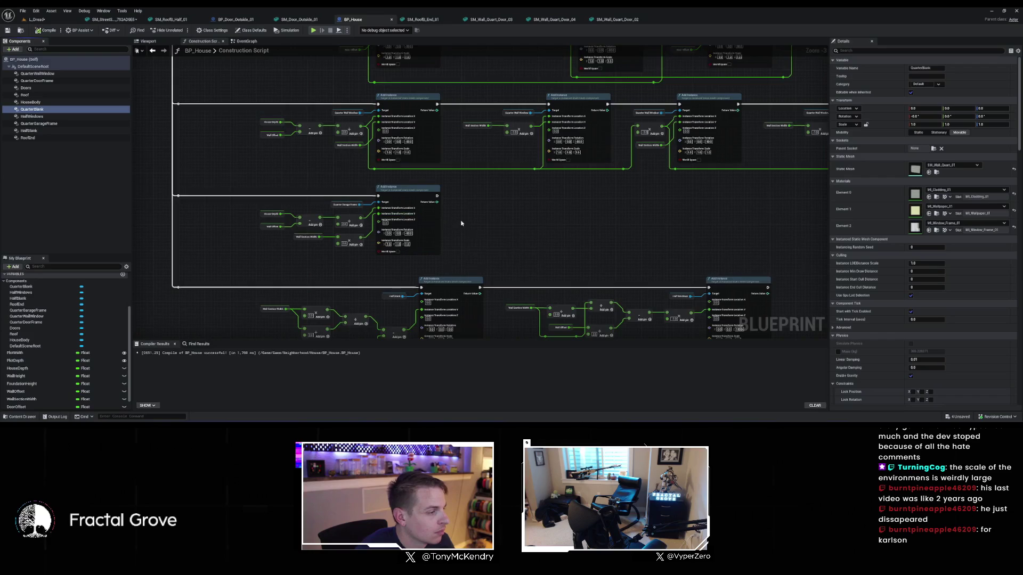
scroll(461, 223, "up", 2)
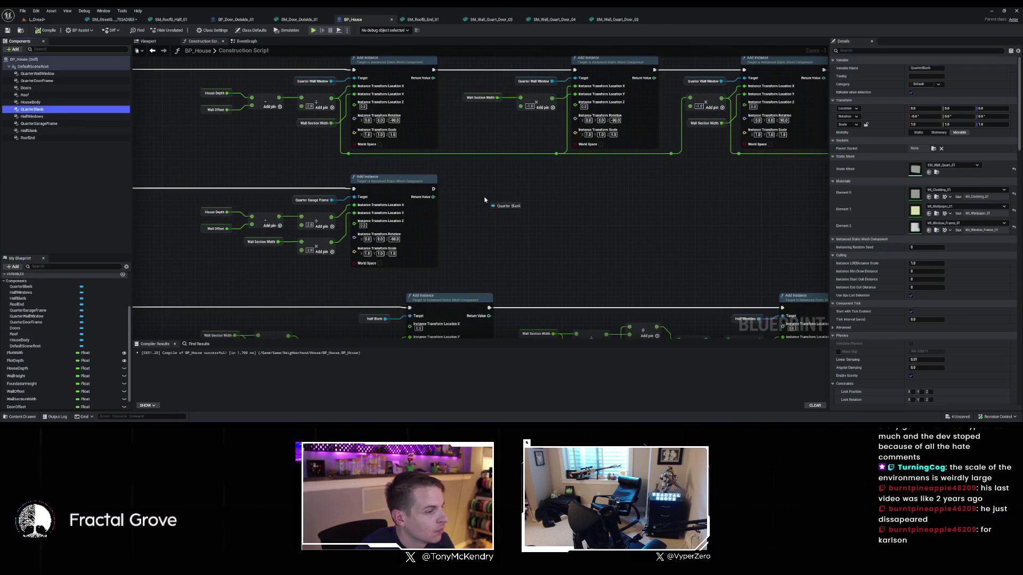
left_click_drag(485, 200, 485, 200)
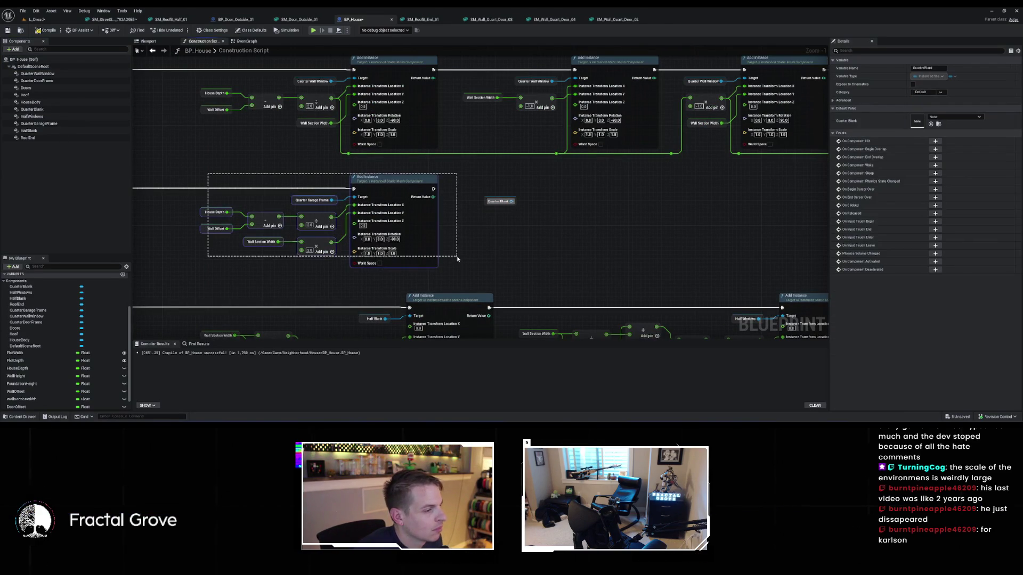
left_click_drag(457, 258, 456, 259)
key("ctrl+c")
key("ctrl+v")
left_click(594, 191)
key("Delete")
left_click_drag(402, 171, 664, 189)
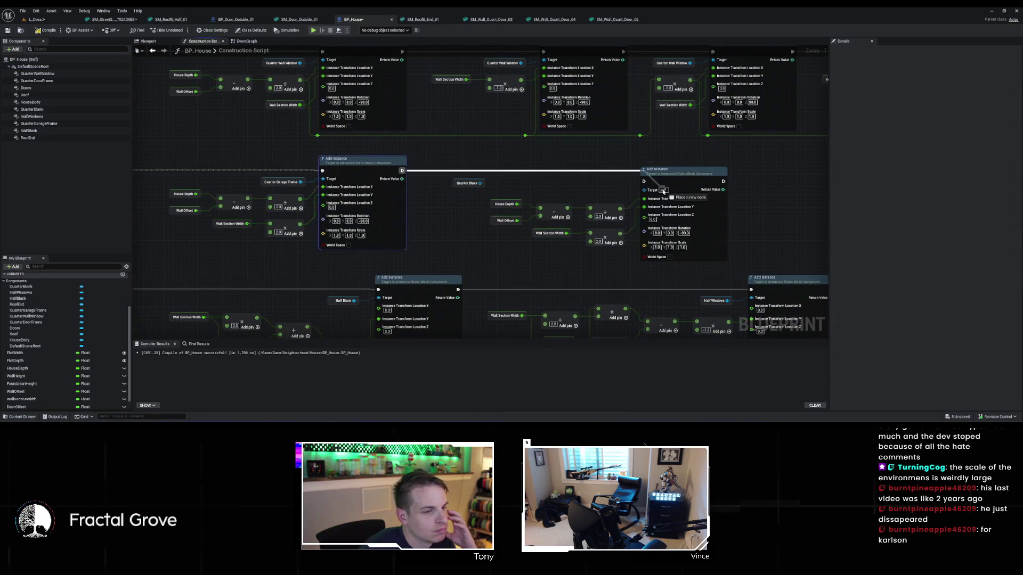
left_click(467, 183)
left_click_drag(481, 183, 638, 189)
Set the copy's Z rotation to -90, feed a multiply into Location Y, and drop the depth/offset math
left_click(684, 231)
type("-90")
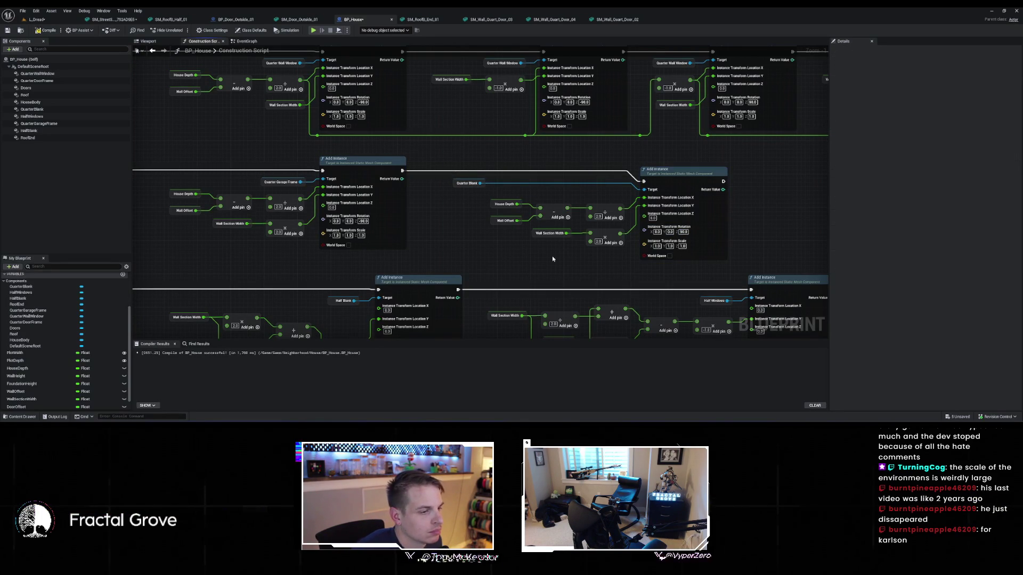
mouse_move(485, 196)
left_mouse_down()
mouse_move(600, 226)
mouse_move(529, 213)
mouse_move(586, 201)
left_mouse_up()
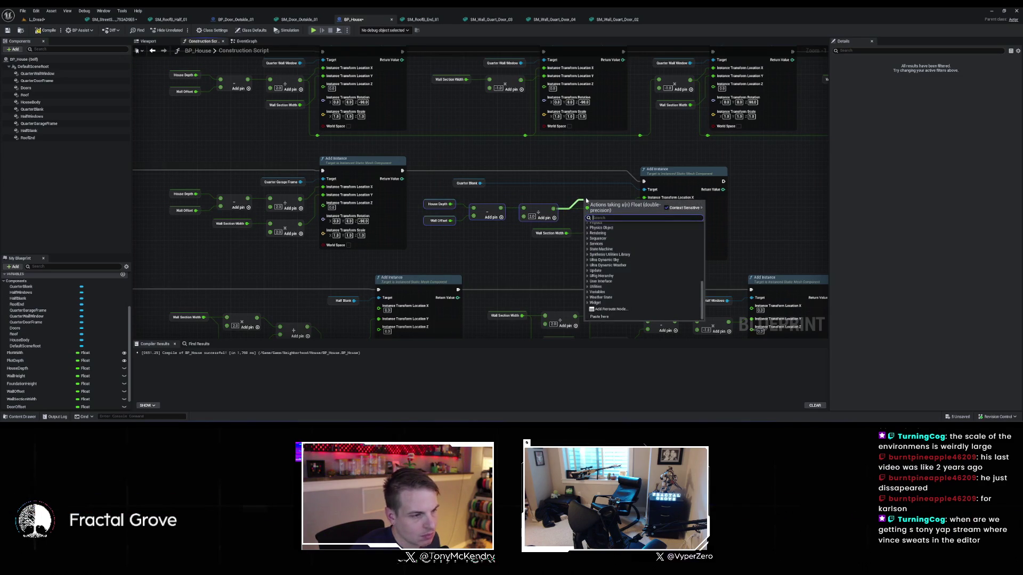
type("*")
key("Return")
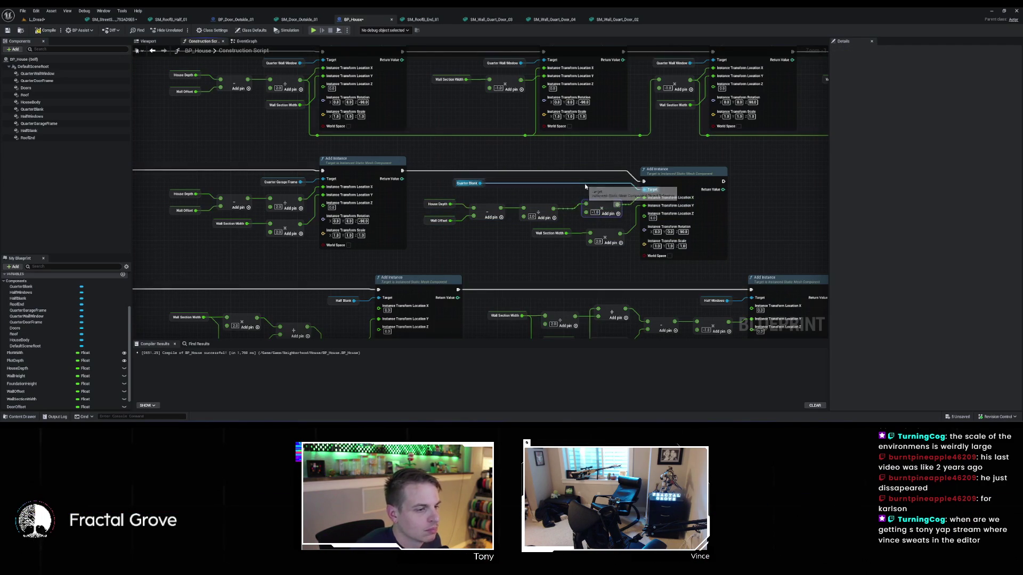
left_click_drag(299, 224, 349, 241)
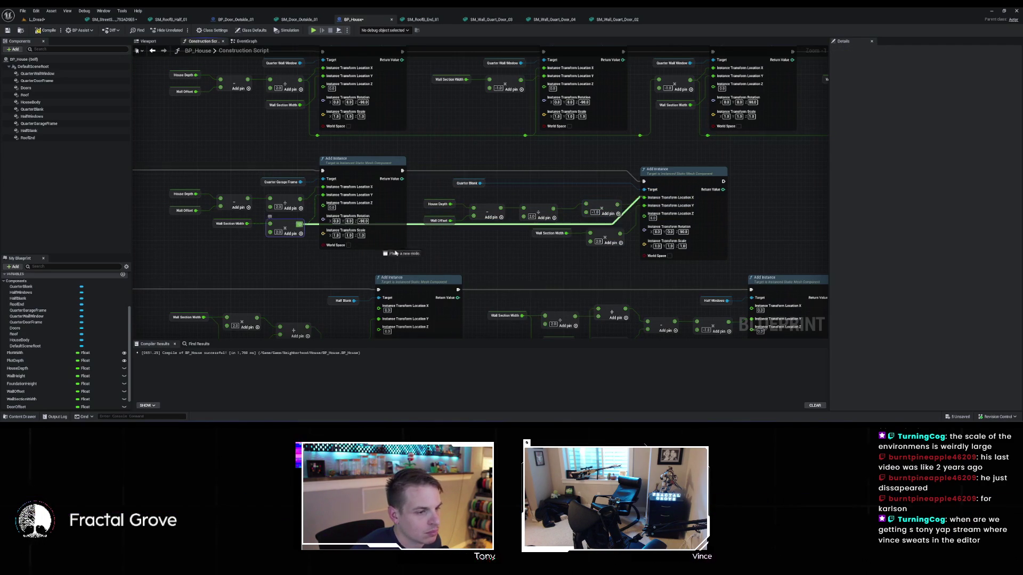
left_click_drag(657, 230, 647, 207)
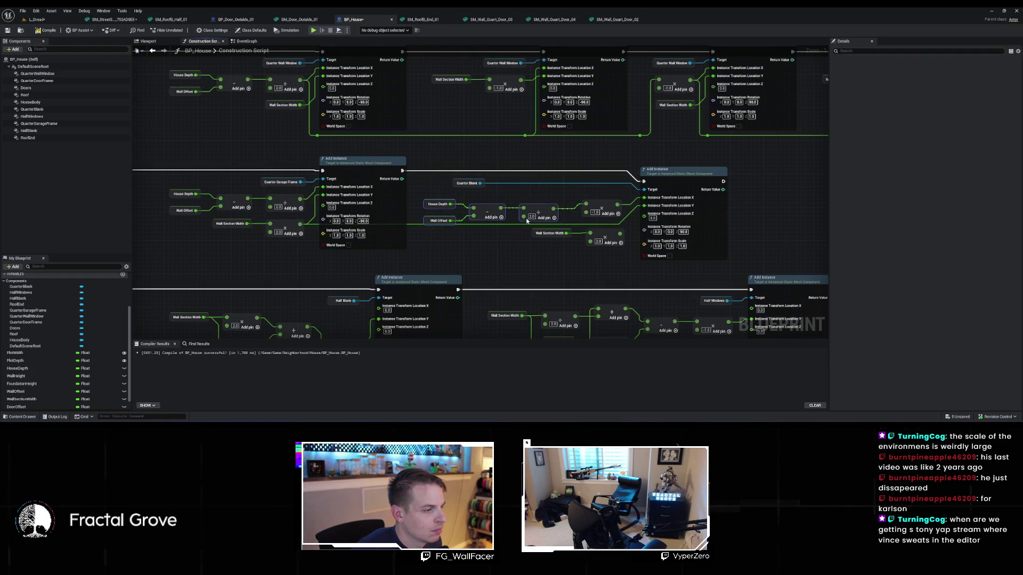
key("Delete")
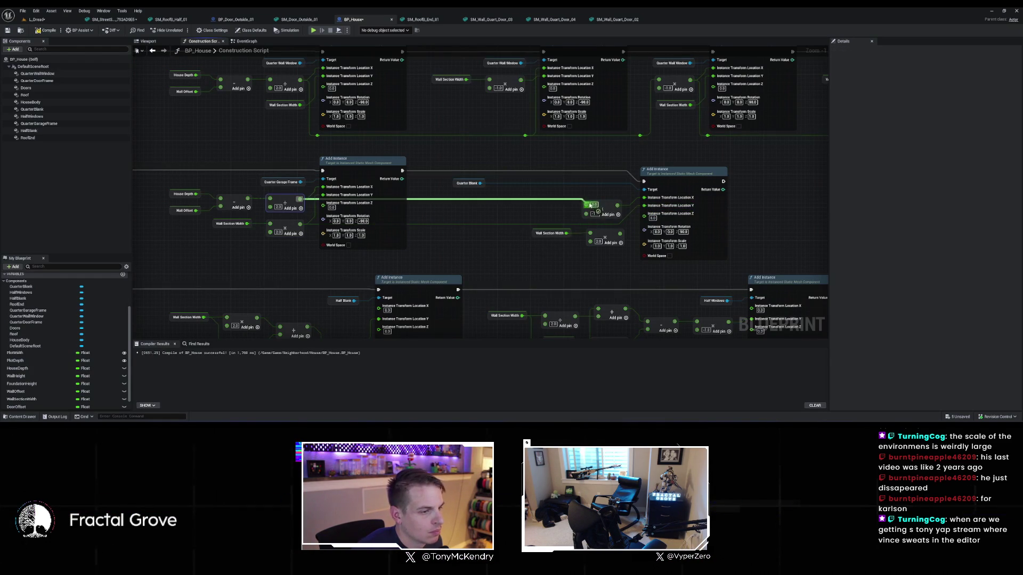
left_click_drag(591, 205, 441, 199)
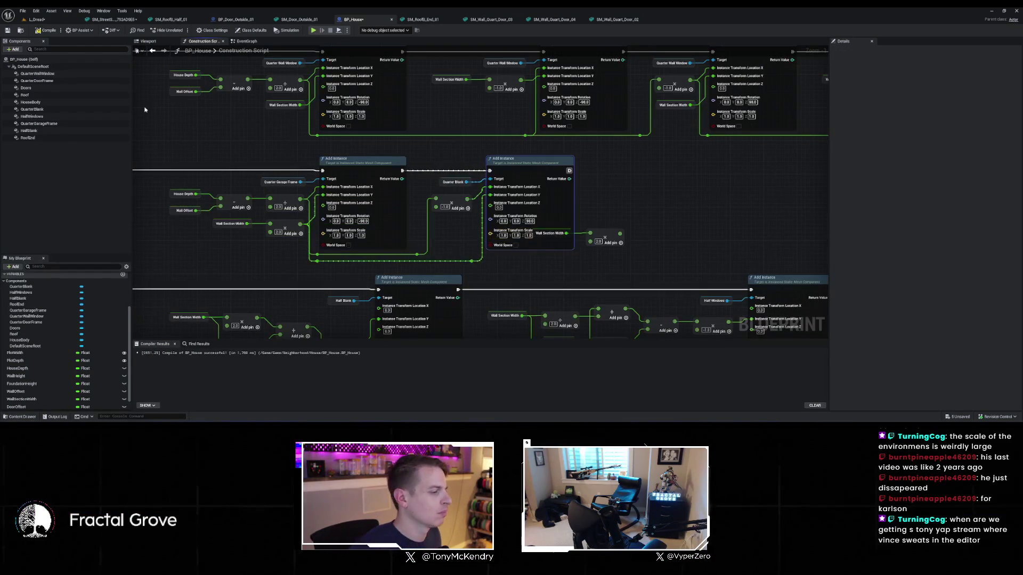
Fly the camera around the L_Dread houses, then start a Play-In-Editor session
left_click(56, 22)
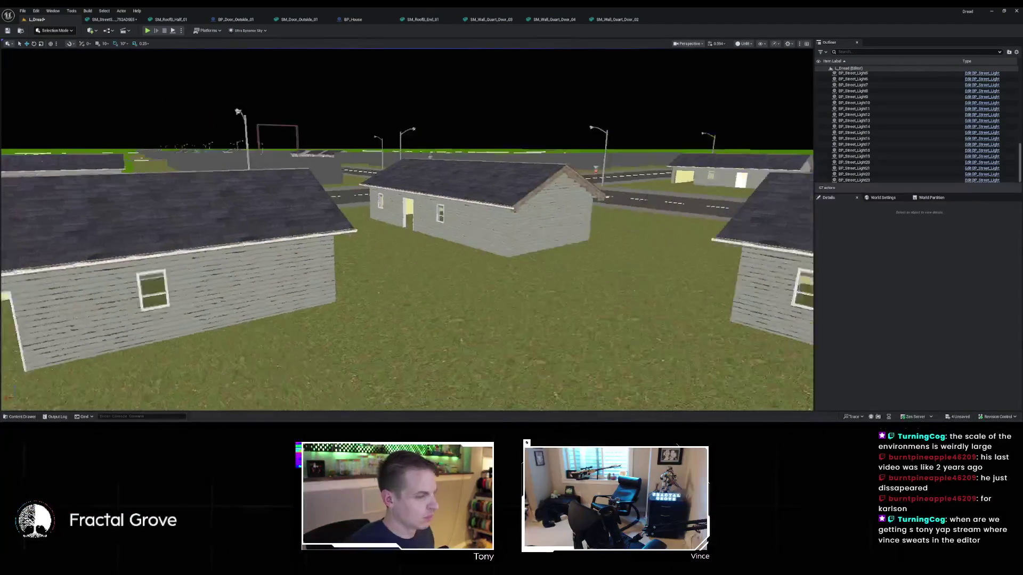
key("w")
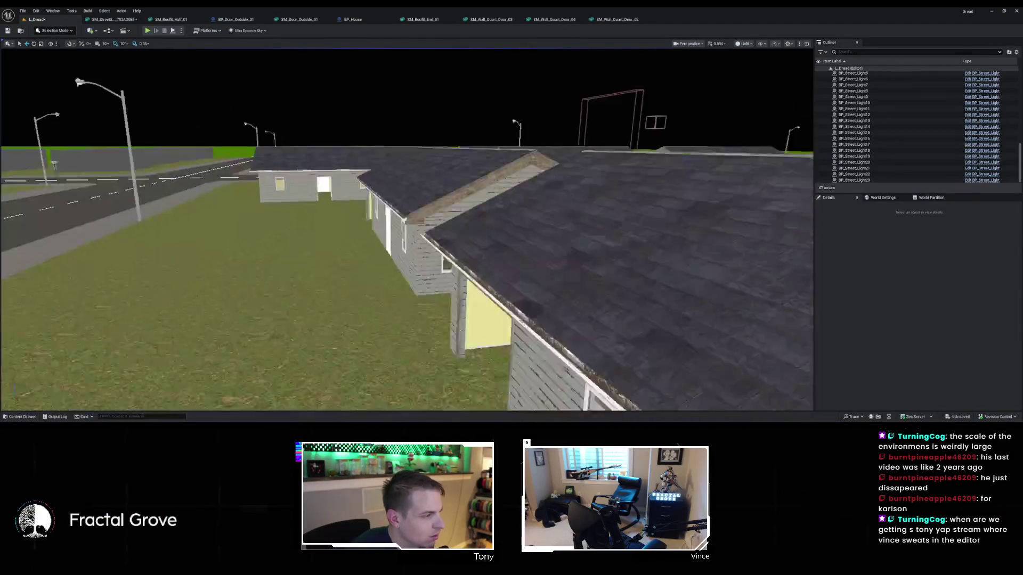
left_click_drag(407, 229, 343, 229)
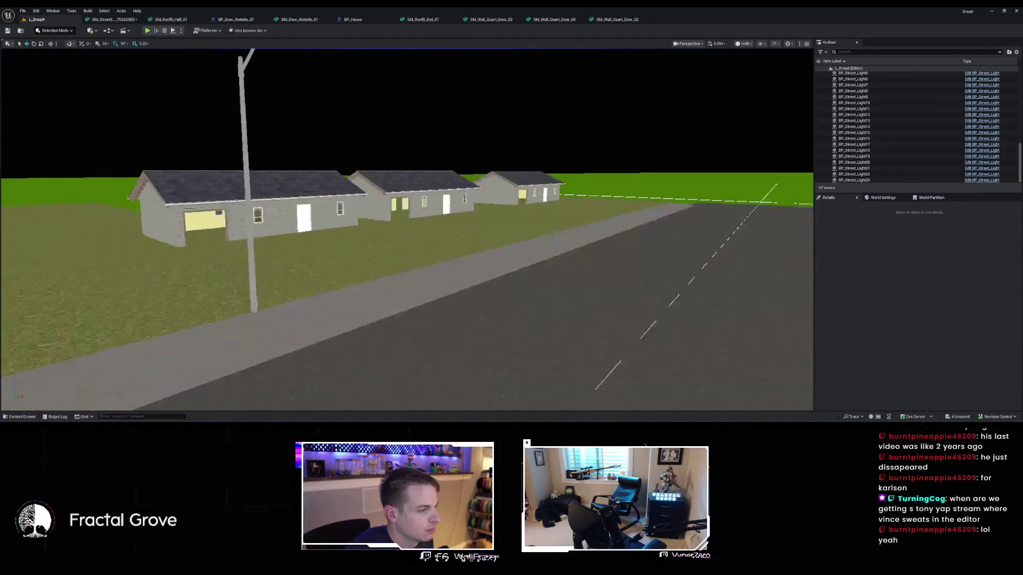
left_click_drag(406, 229, 326, 229)
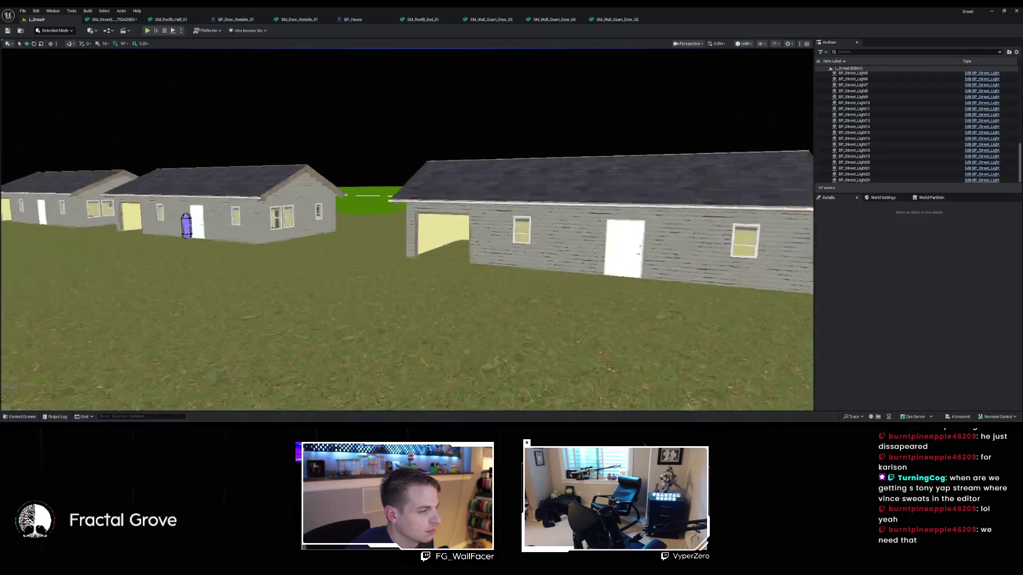
left_click_drag(407, 229, 332, 239)
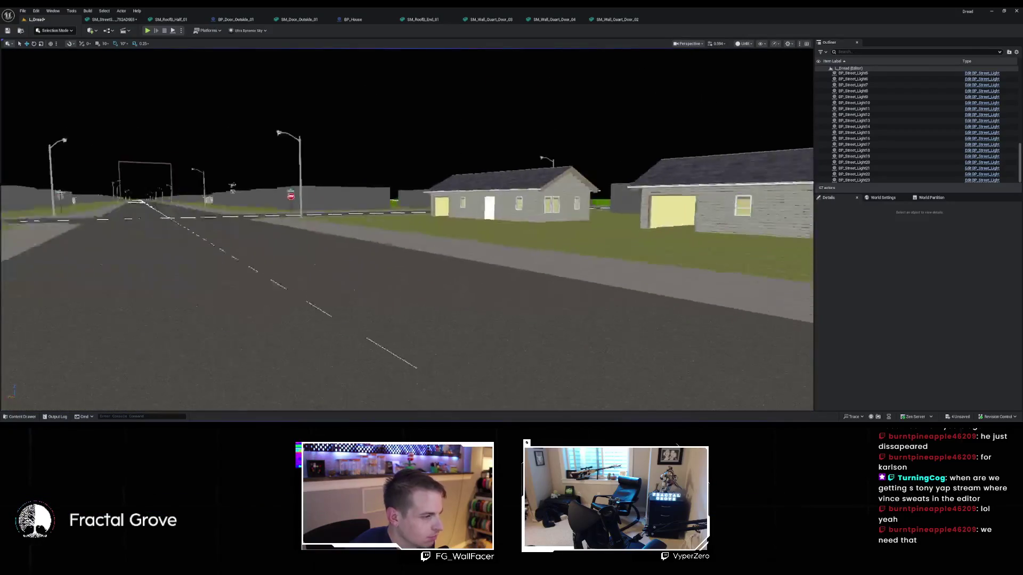
mouse_move(406, 229)
left_mouse_down()
mouse_move(486, 229)
mouse_move(353, 229)
mouse_move(449, 229)
mouse_move(406, 181)
left_mouse_up()
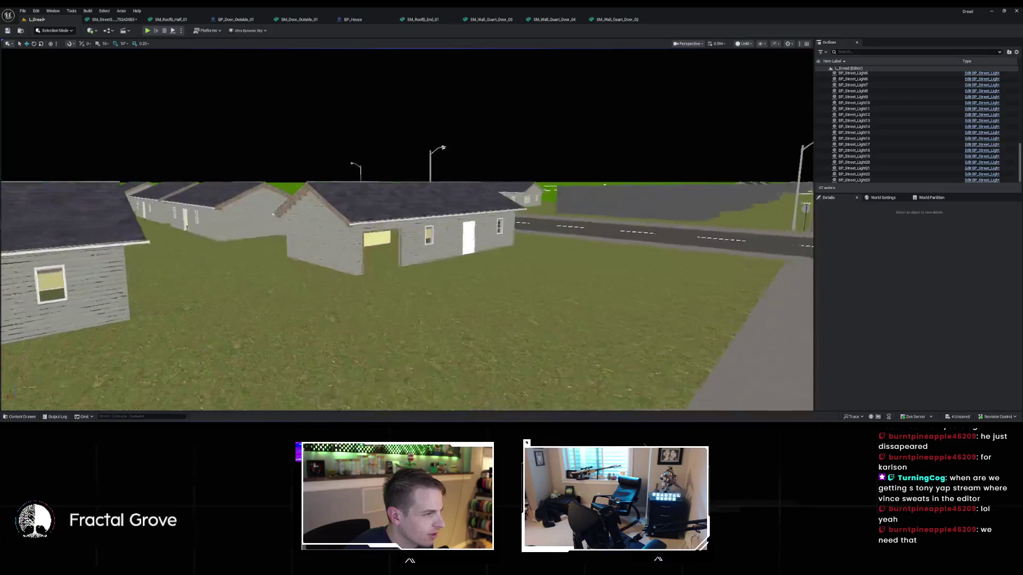
mouse_move(407, 229)
left_mouse_down()
mouse_move(374, 224)
mouse_move(364, 227)
mouse_move(396, 234)
mouse_move(224, 268)
left_mouse_up()
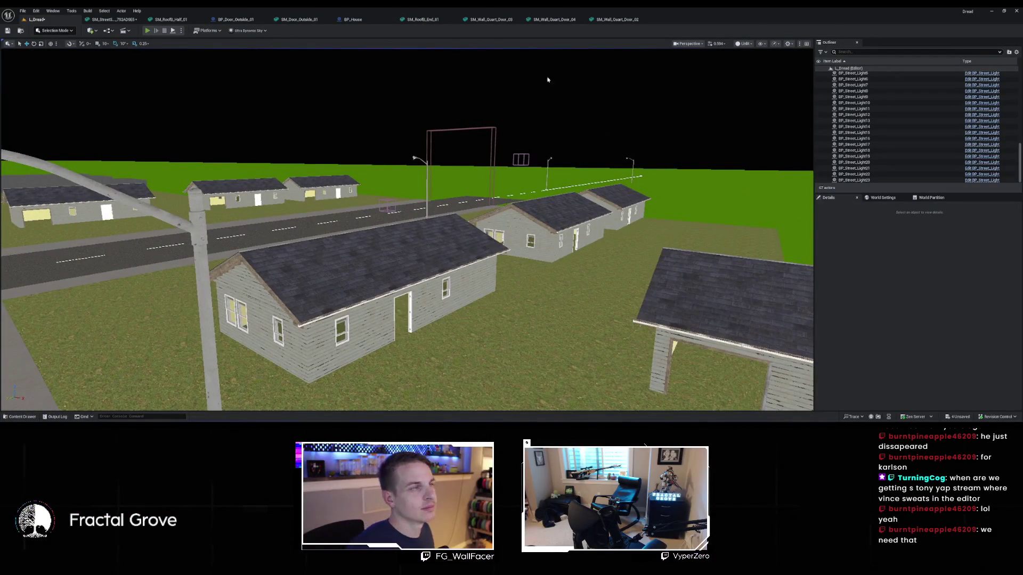
key("alt+p")
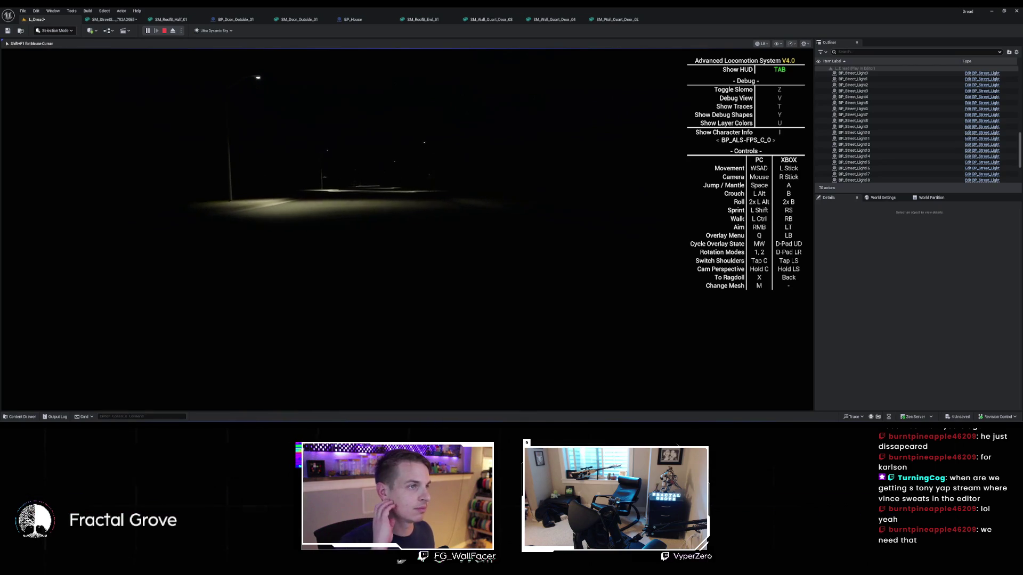
Walk the character along the dark street past the streetlights and stop-sign lamp
key("w")
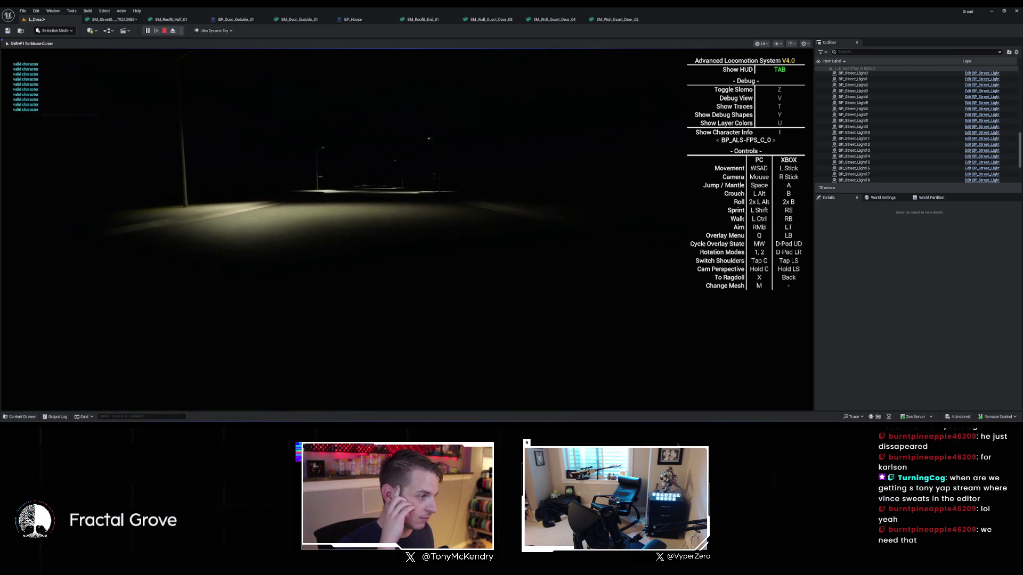
key("w")
key("w")
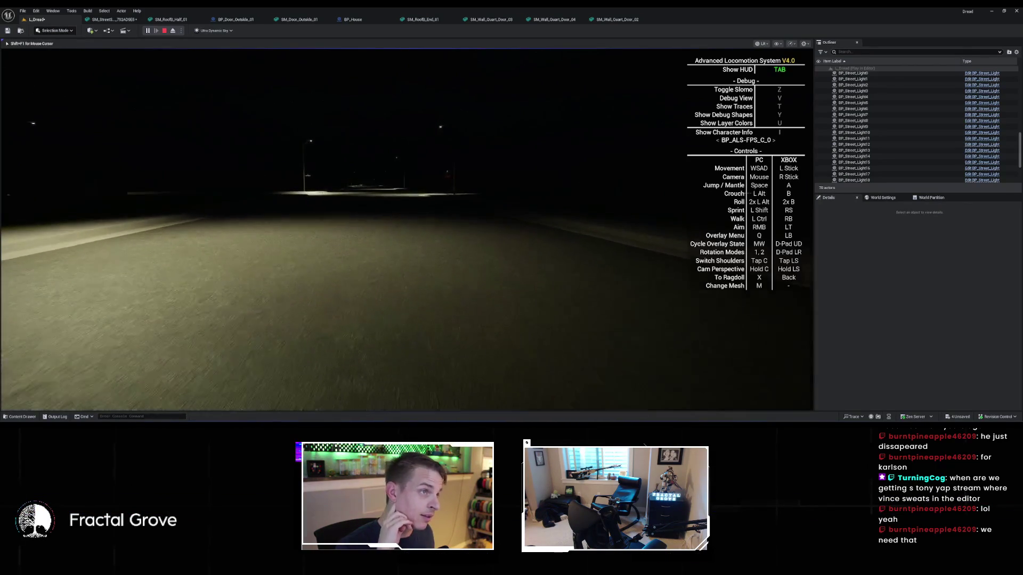
key("w")
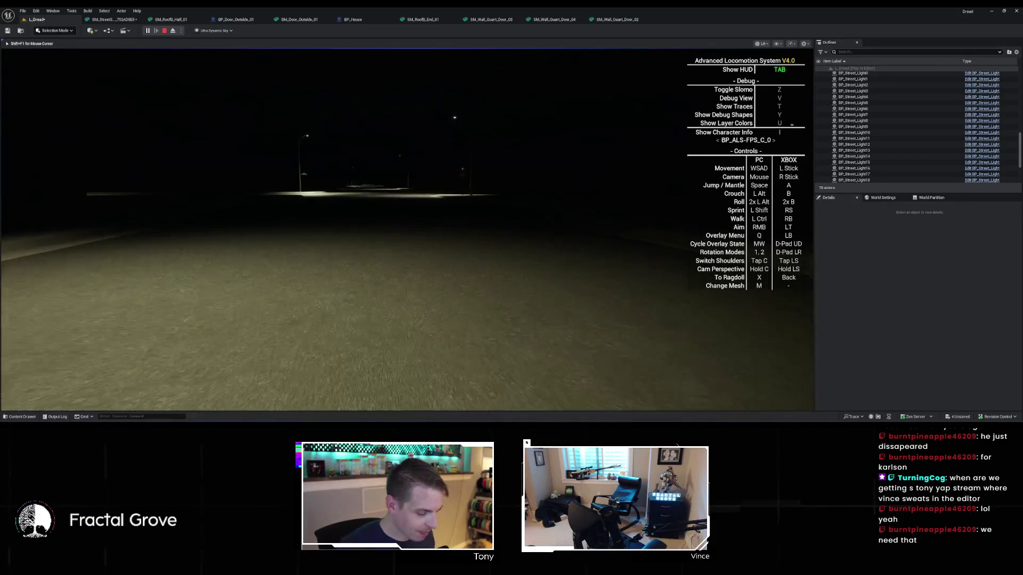
key("w")
key("w")
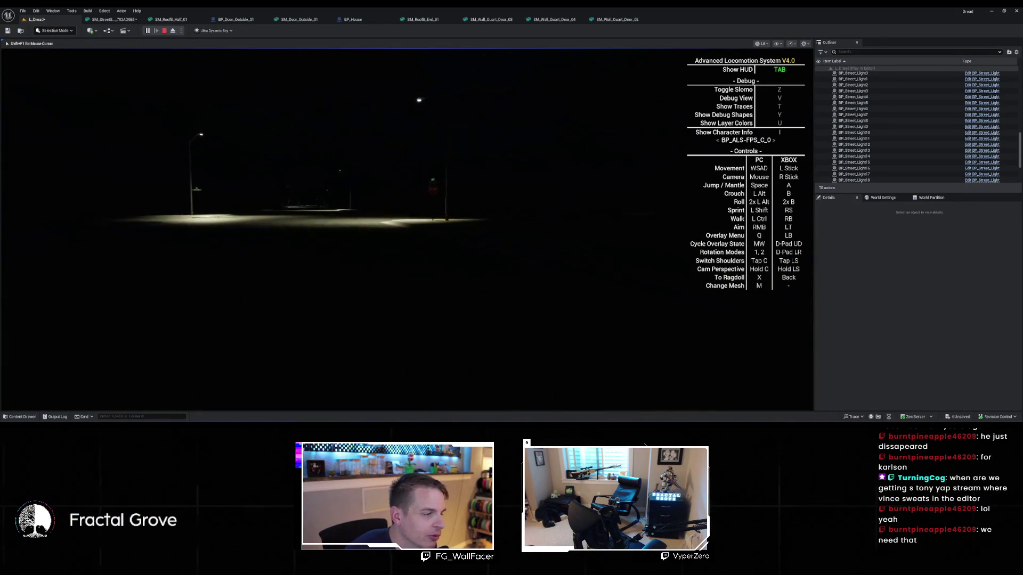
key("w")
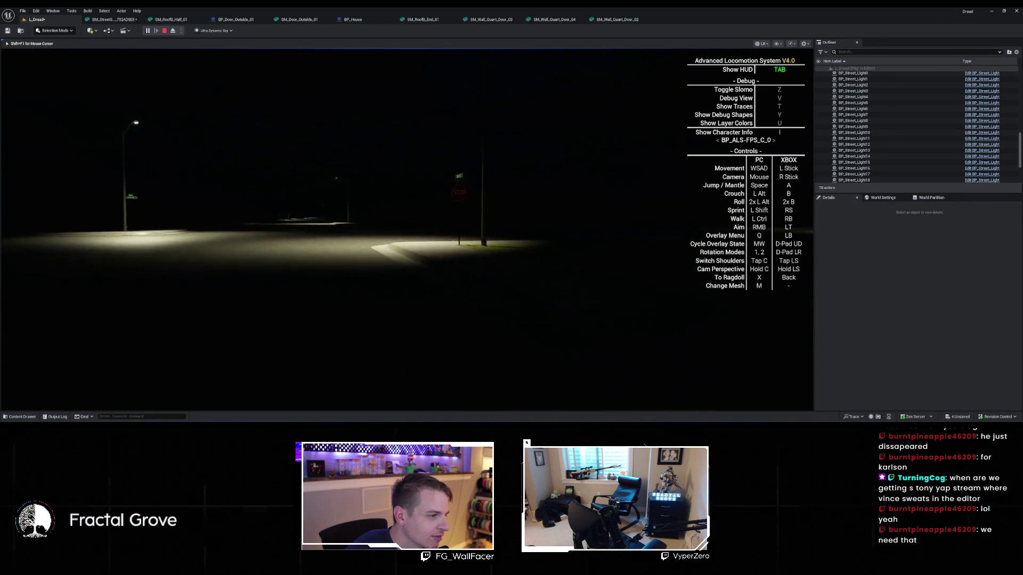
key("w")
key("w")
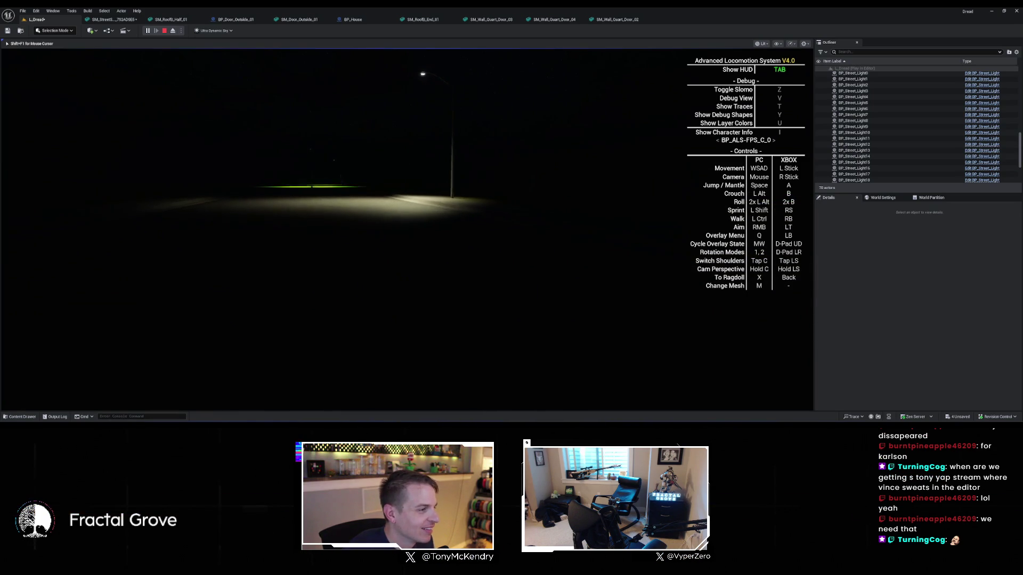
key("w")
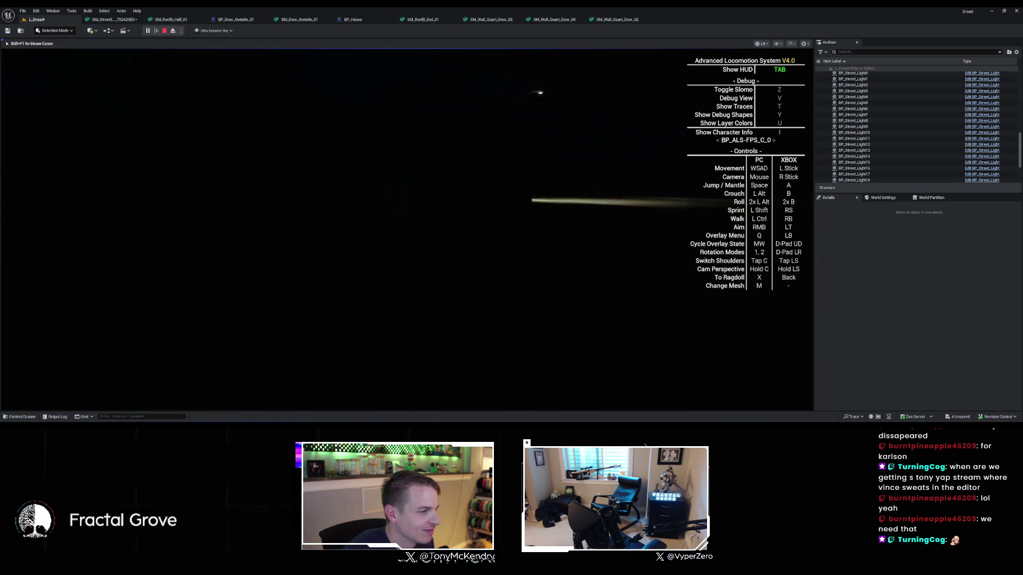
key("w")
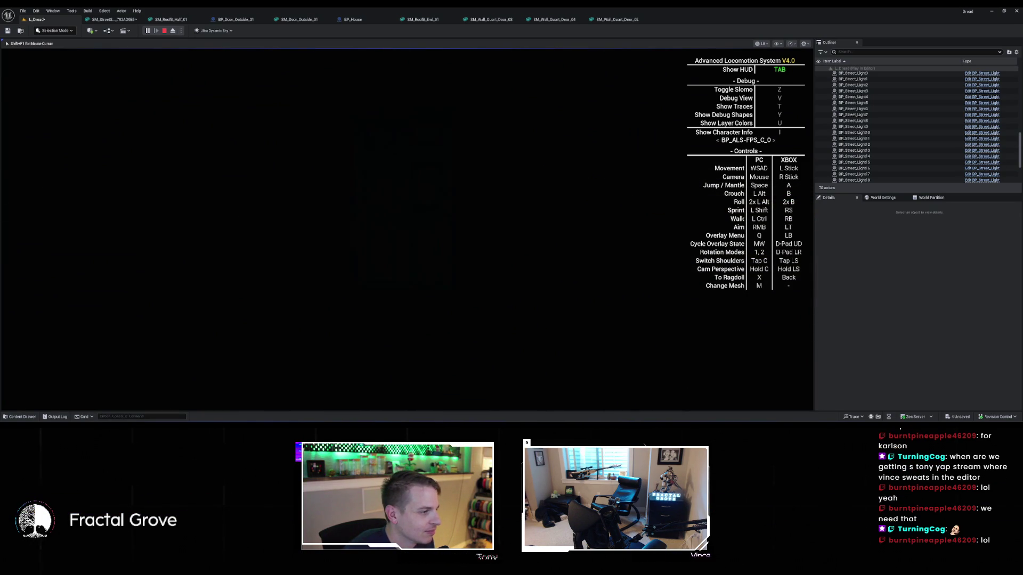
key("w")
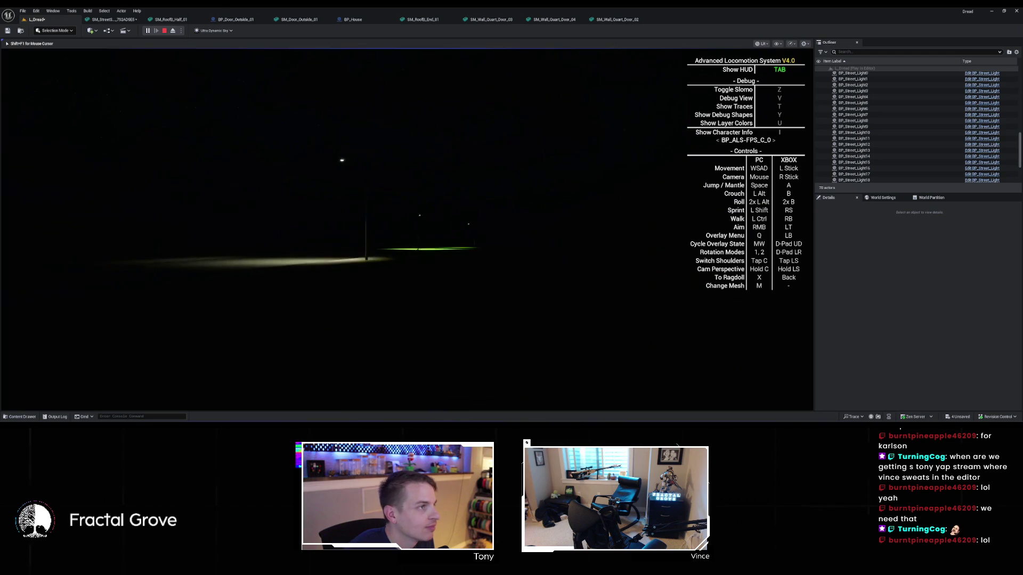
End the play session and select the Ultra_Dynamic_Sky actor in the editor
key("Escape")
mouse_move(231, 161)
left_mouse_down()
mouse_move(5, 161)
mouse_move(236, 163)
left_mouse_up()
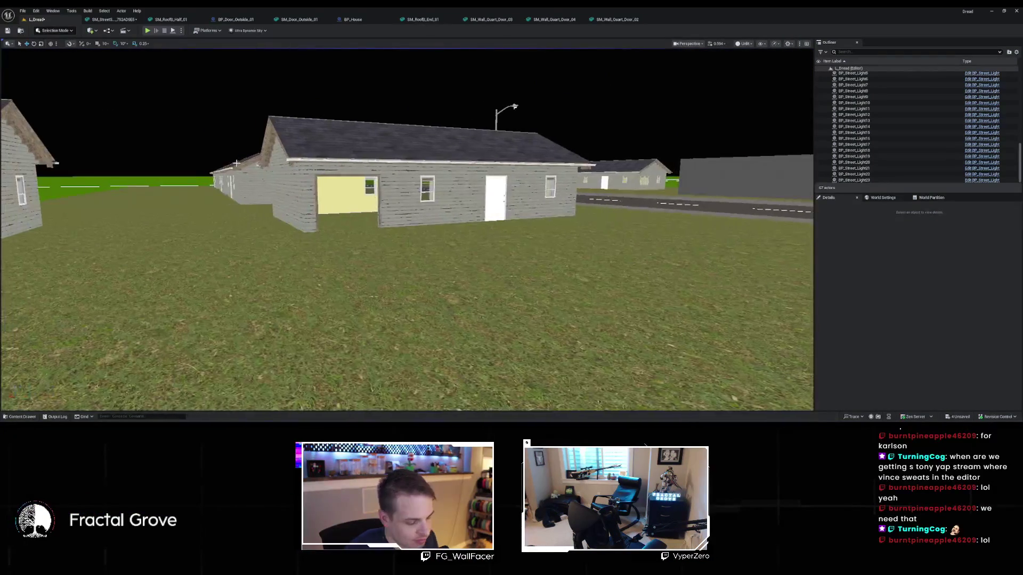
left_click(670, 98)
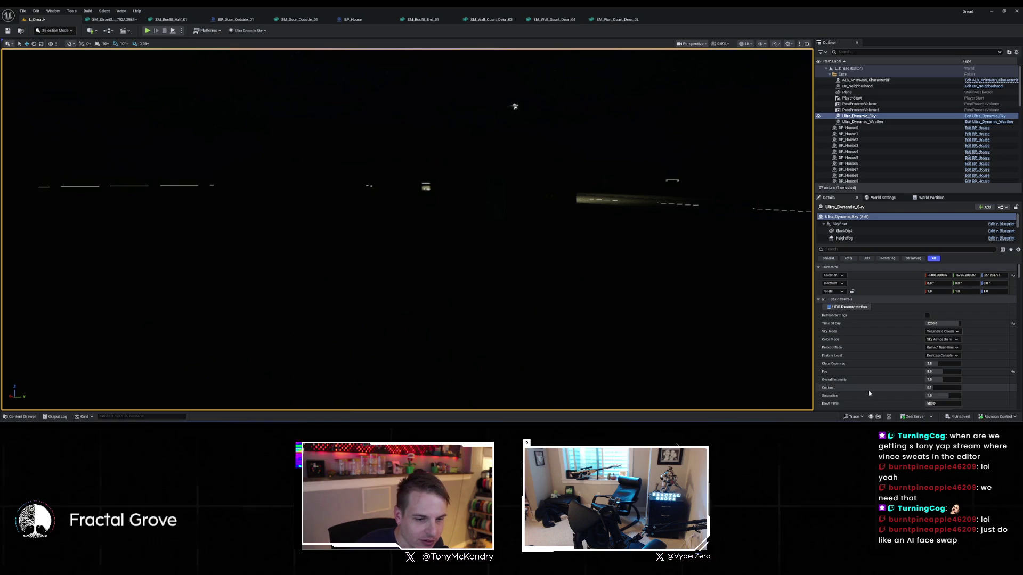
Try Time Of Day values around 1800 on the Ultra_Dynamic_Sky actor
left_click_drag(945, 324, 946, 324)
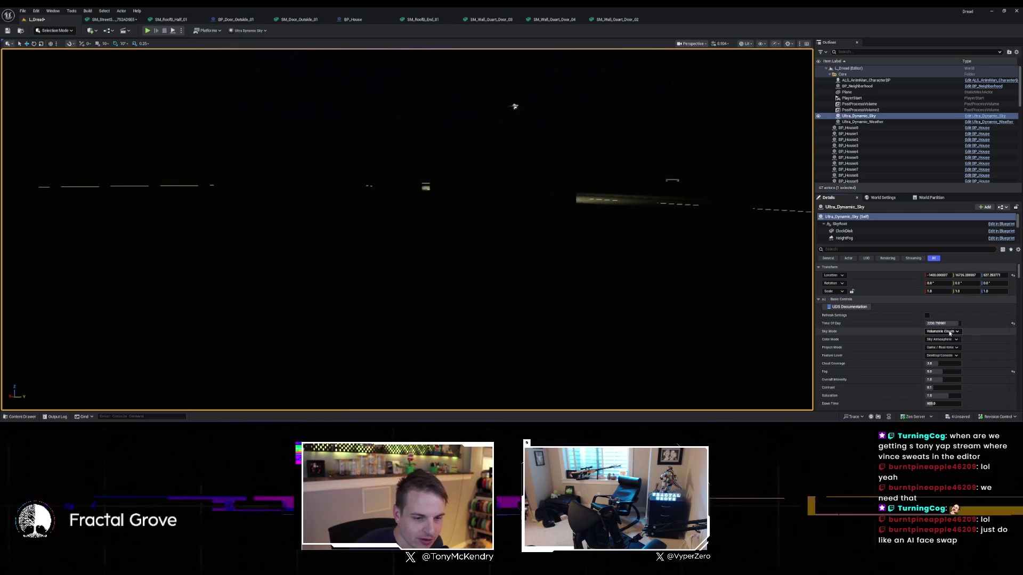
left_click(946, 323)
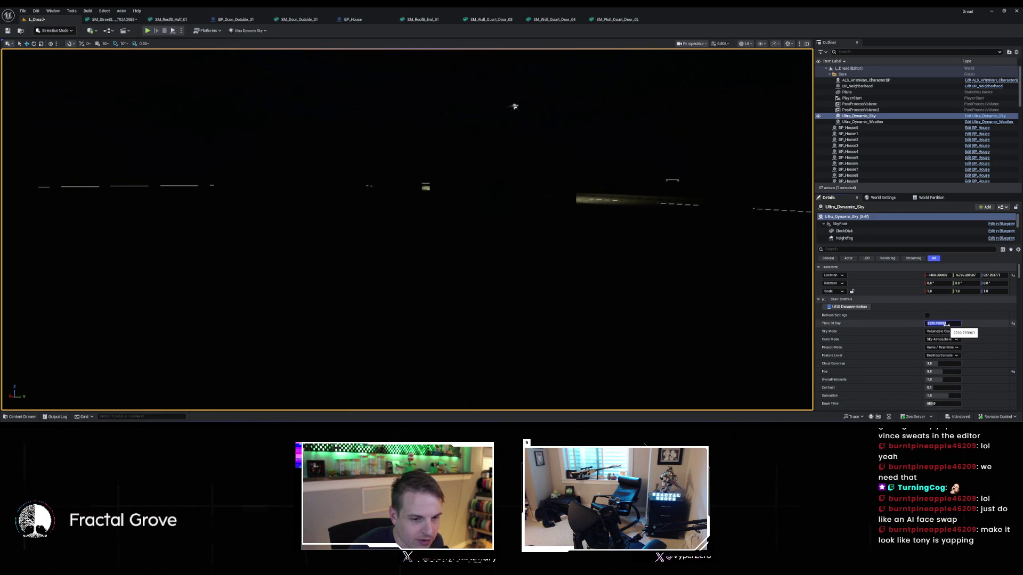
type("1800")
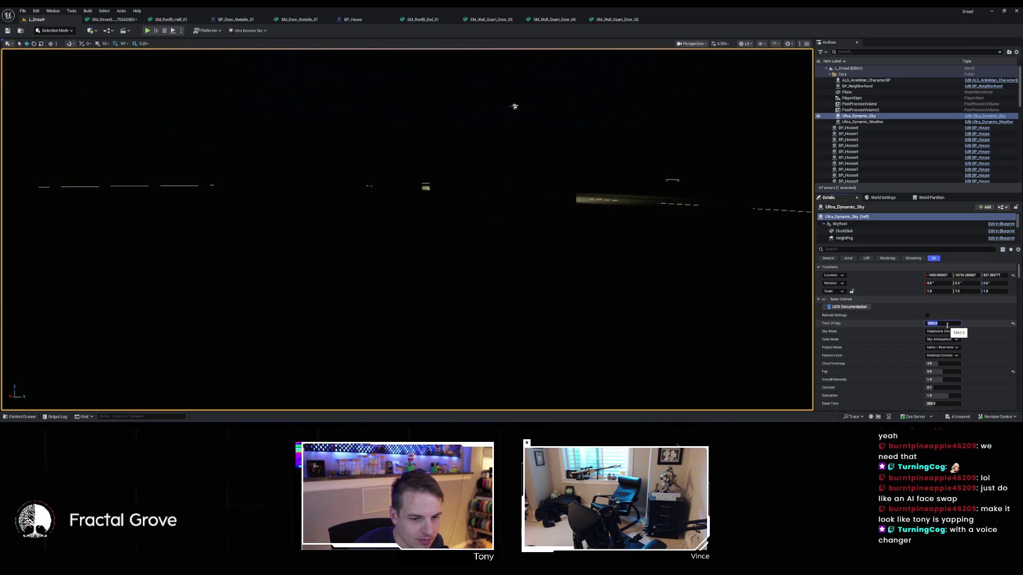
key("Return")
left_click_drag(767, 196, 757, 266)
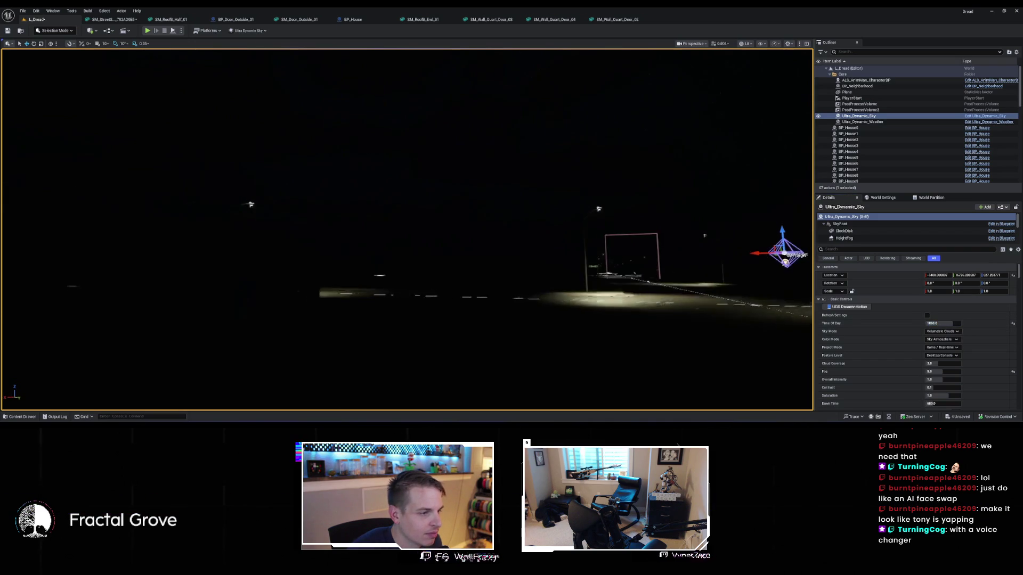
left_click(949, 321)
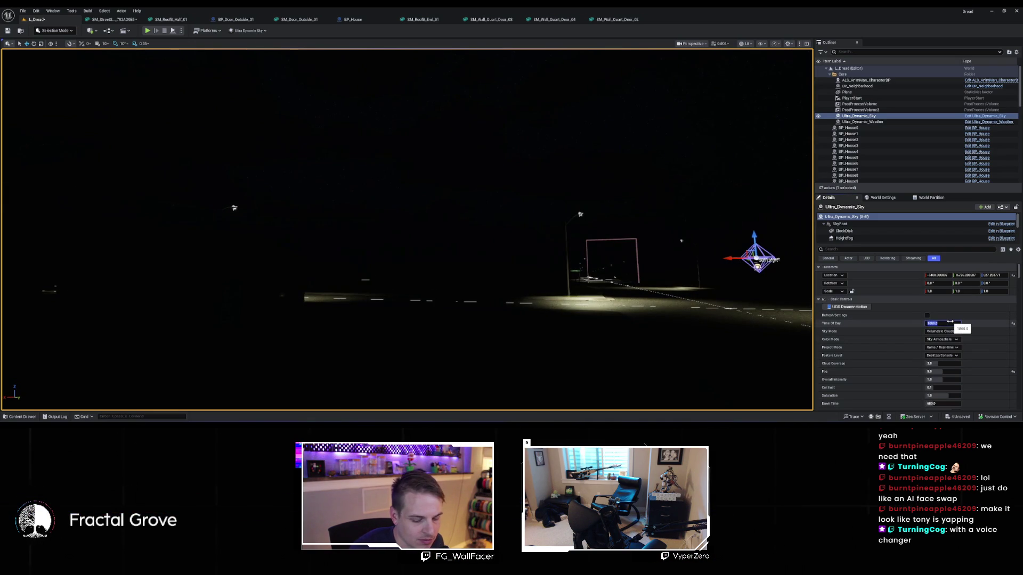
type("0")
key("Return")
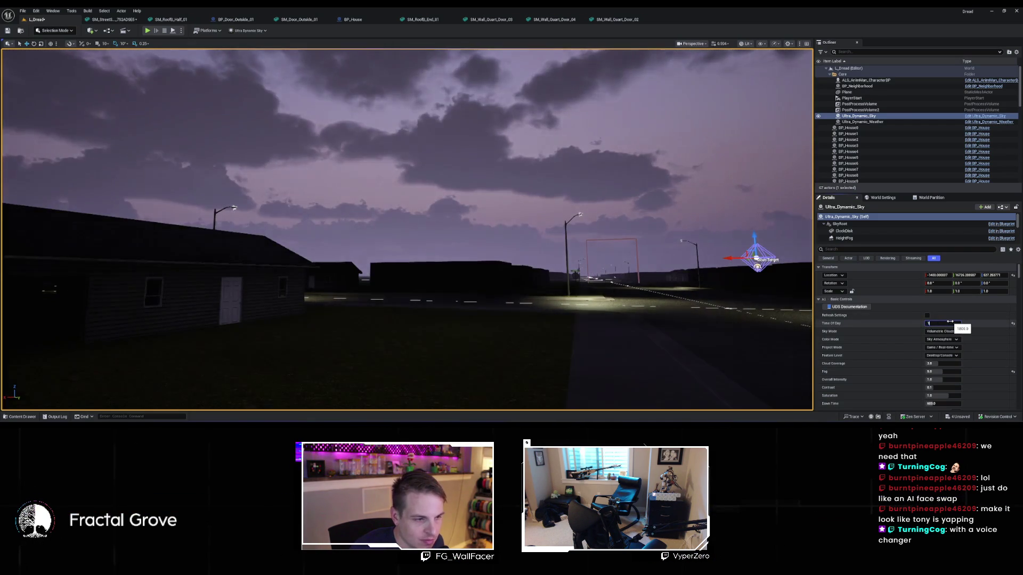
Compare Time Of Day 1850 and 1830, settle on 1820, and deselect the sky
key("Return")
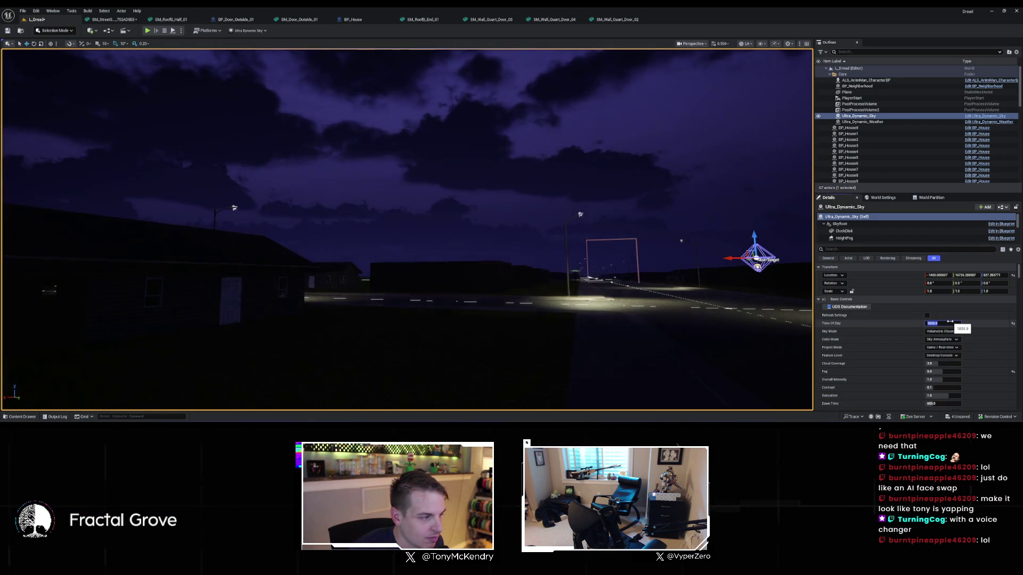
type("1")
key("Return")
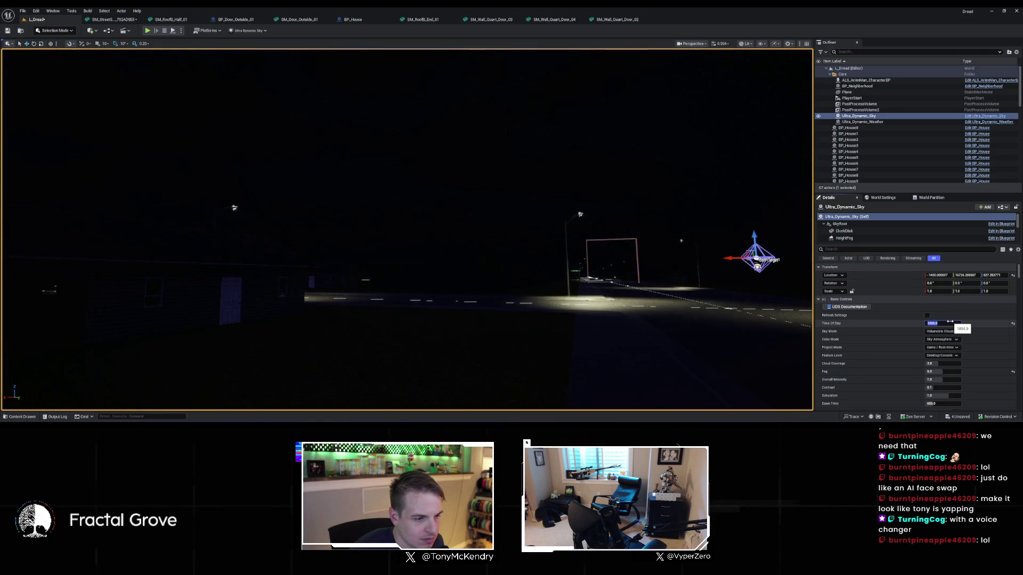
type("183")
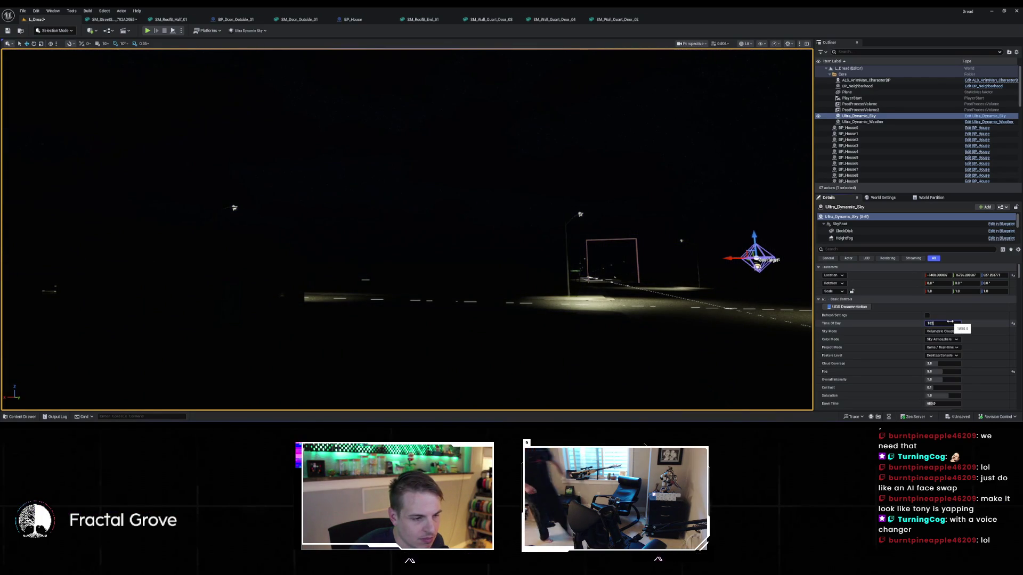
type("0")
key("Return")
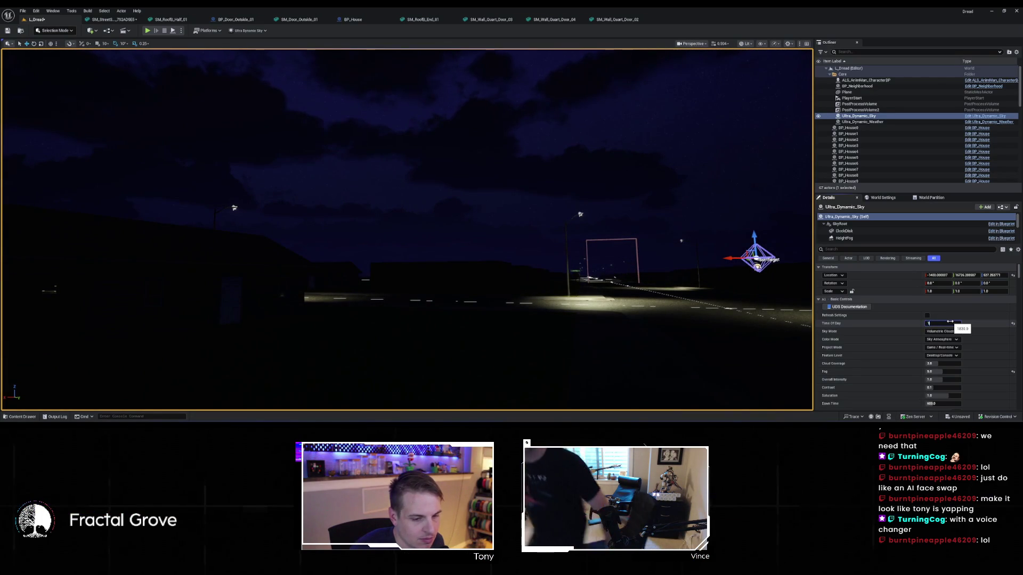
key("Return")
left_click_drag(633, 327, 607, 306)
left_click(607, 306)
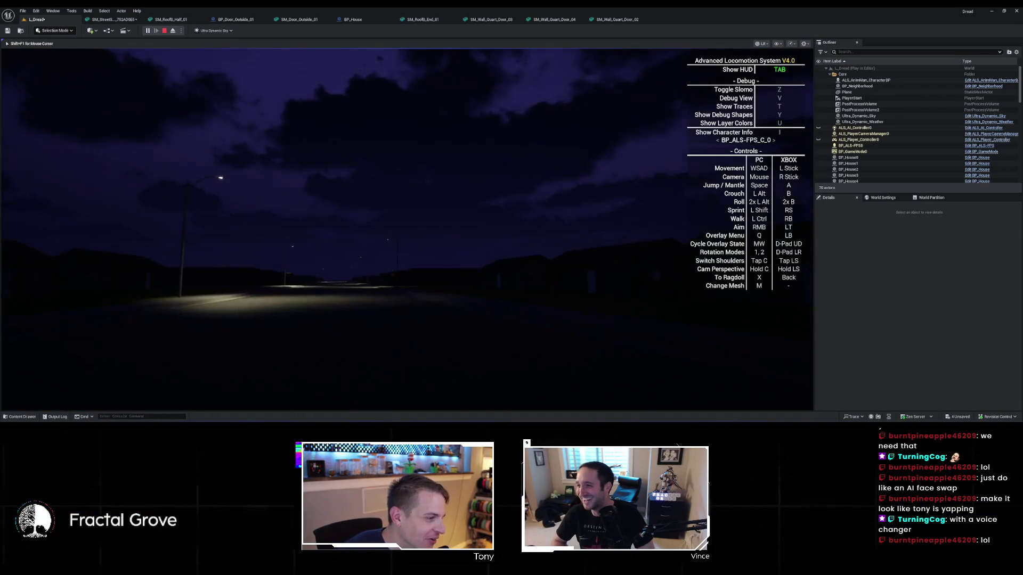
key("w")
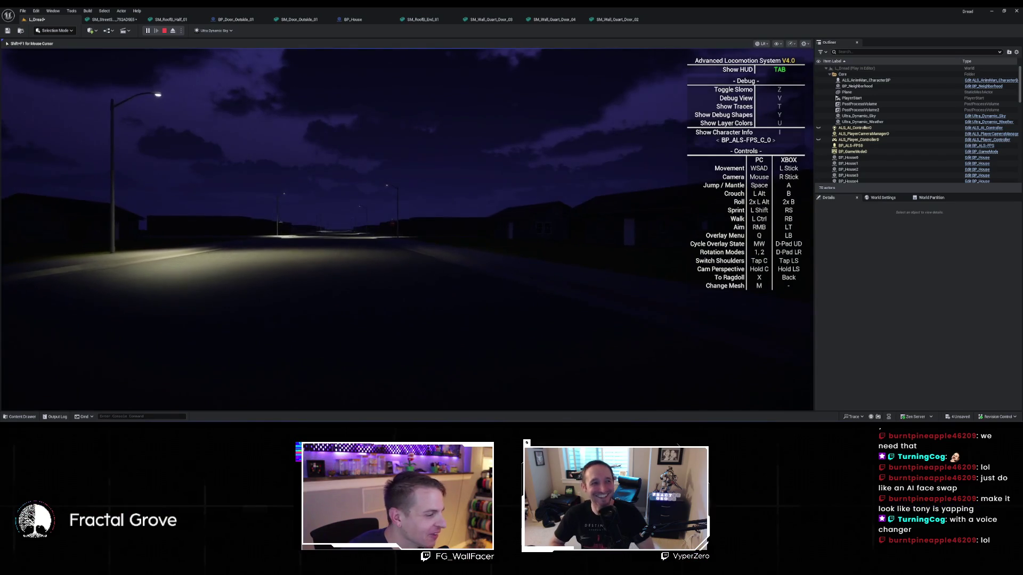
key("w")
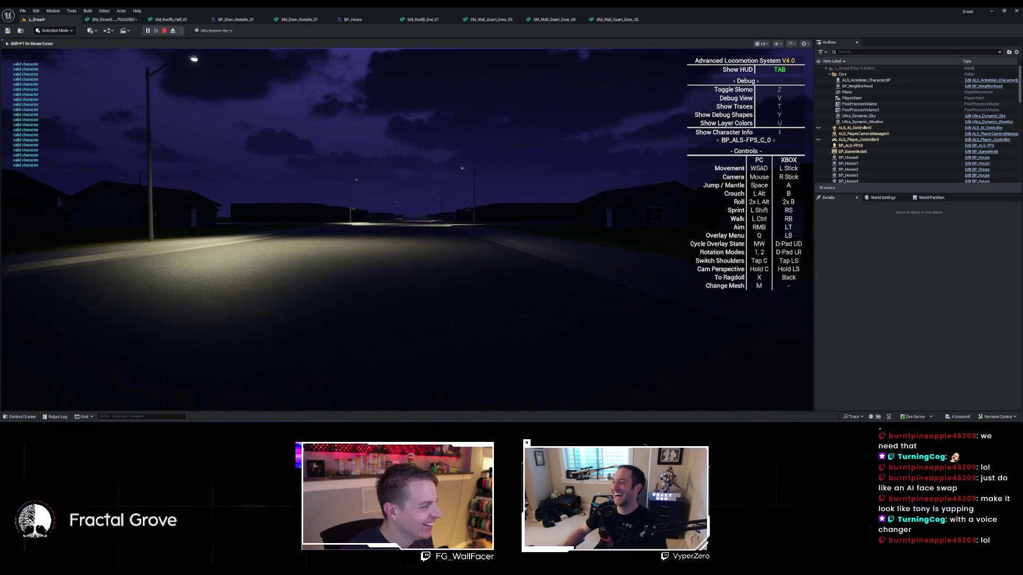
key("w")
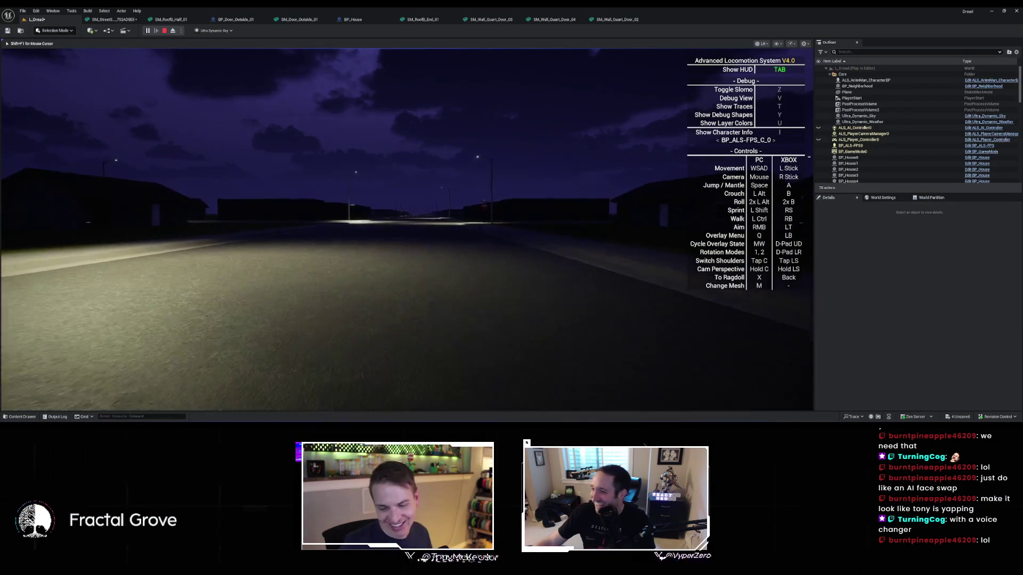
key("w")
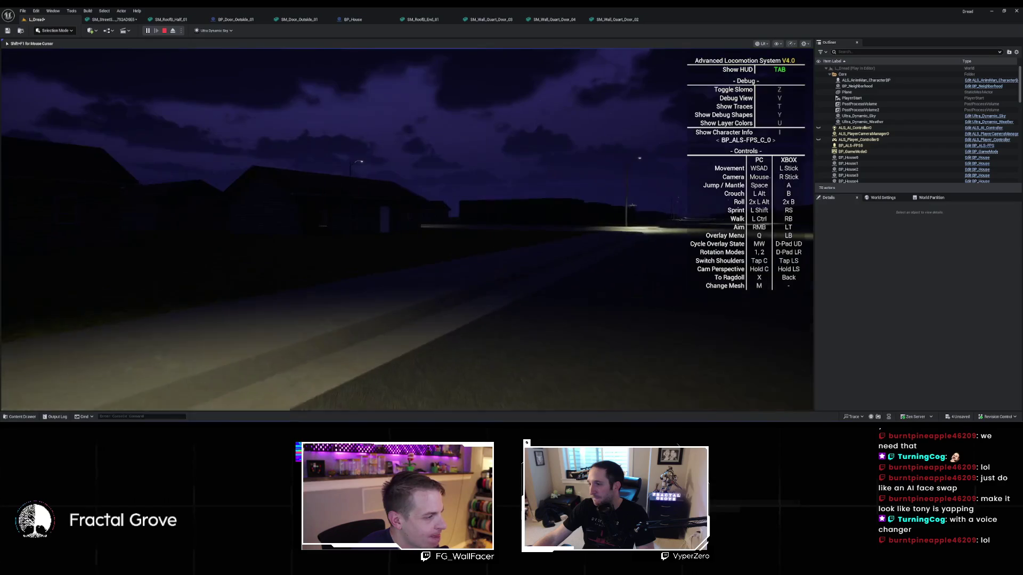
key("Tab")
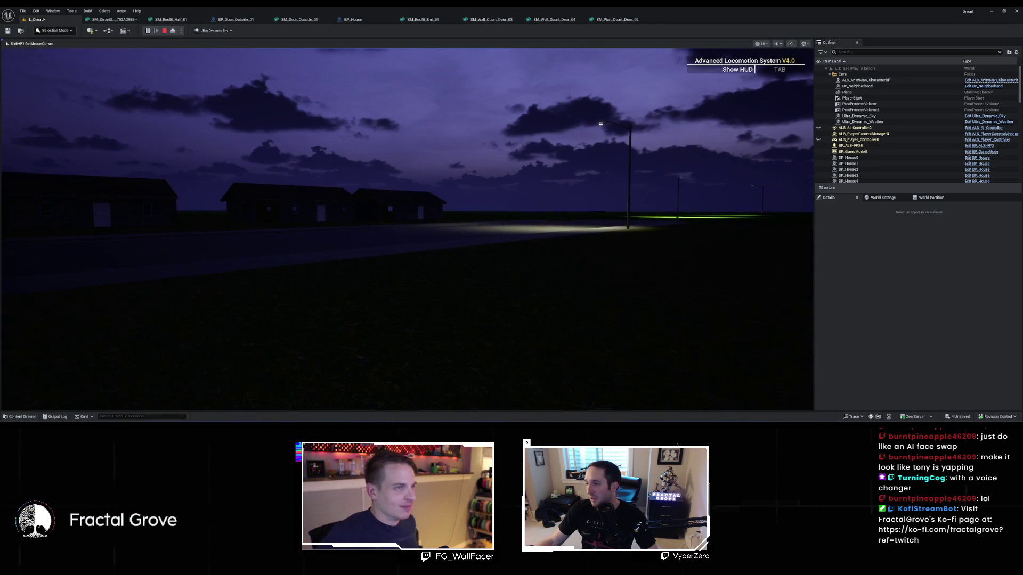
key("Escape")
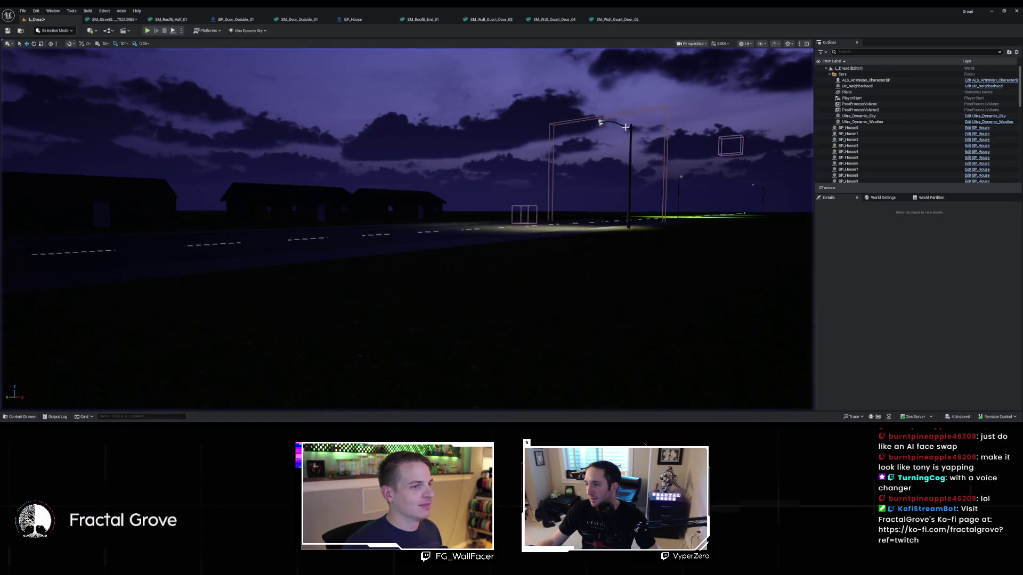
Review BP_House's construction script nodes, compile the Blueprint, and return to L_Dread
left_click(354, 20)
scroll(590, 158, "down", 1)
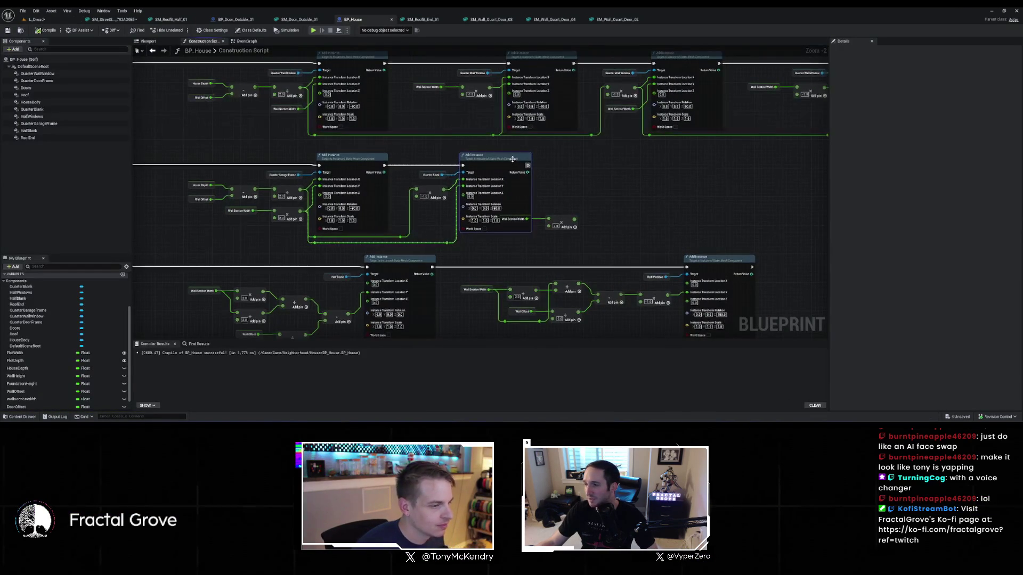
left_click(521, 219)
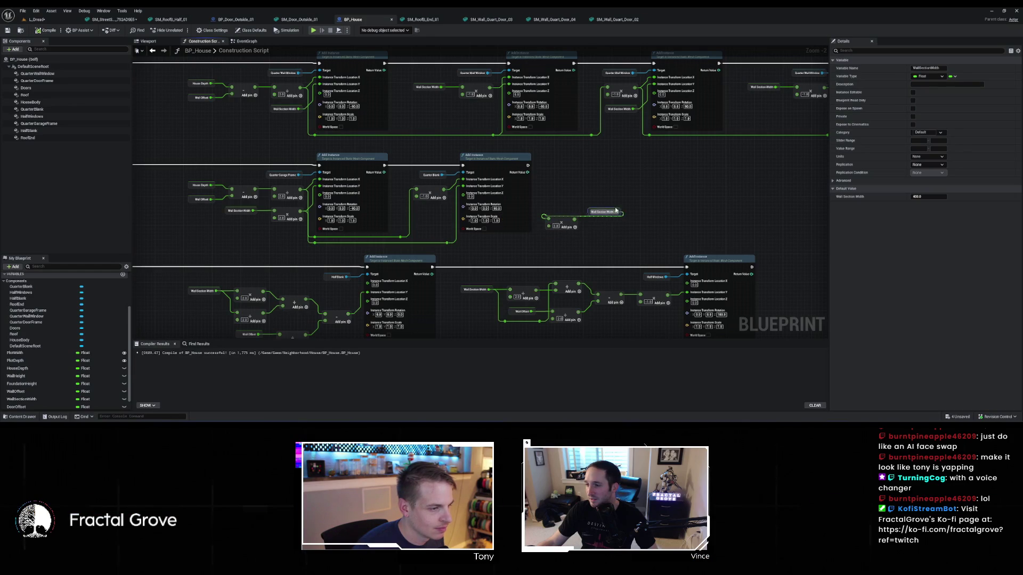
left_click(623, 226)
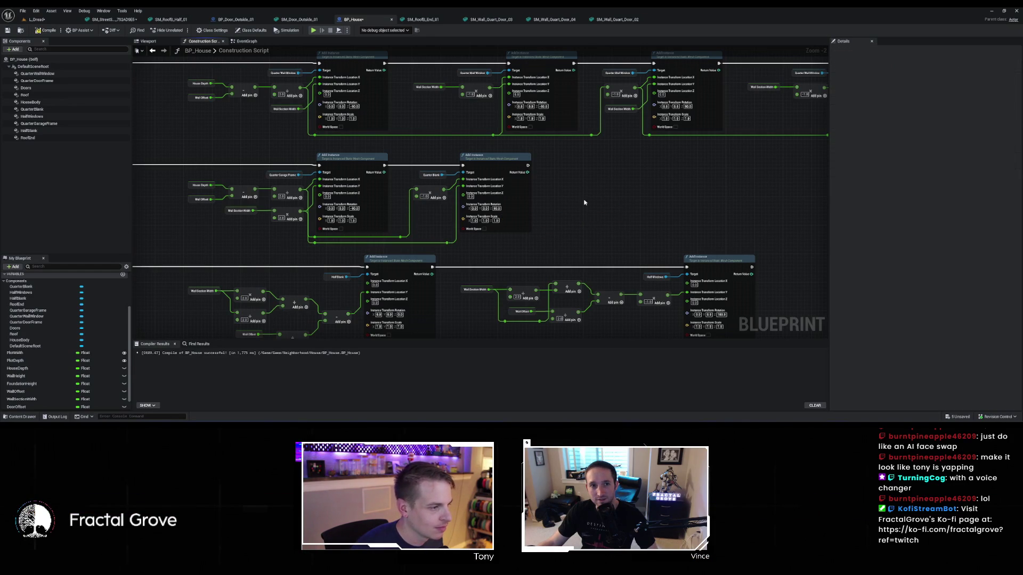
scroll(586, 202, "down", 3)
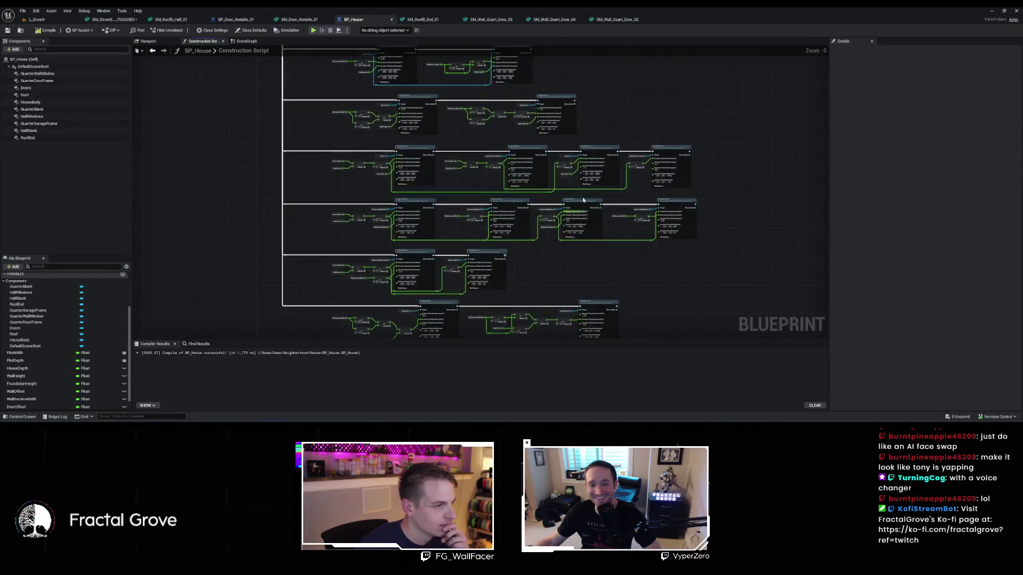
scroll(585, 204, "up", 3)
left_click_drag(601, 193, 423, 0)
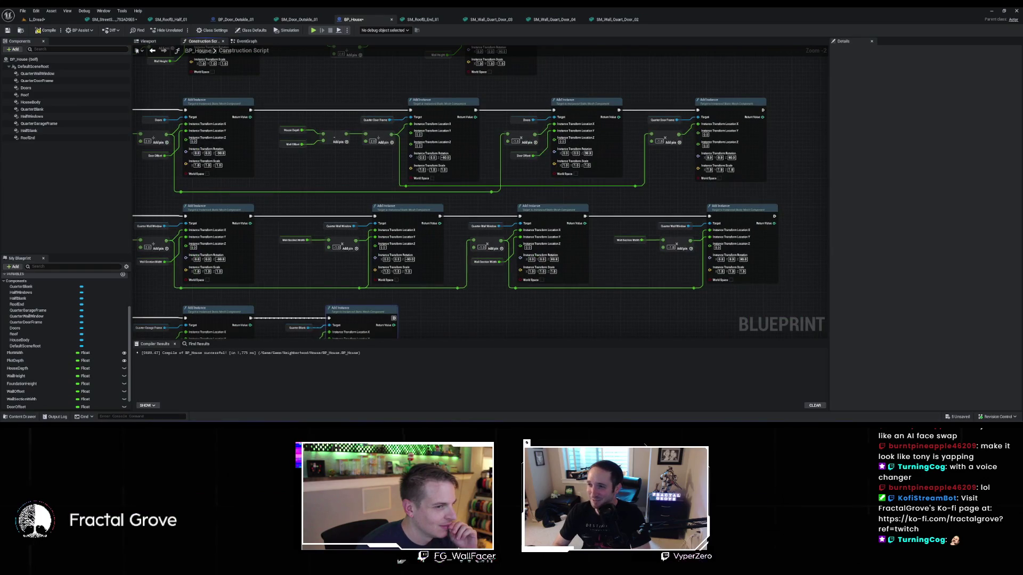
left_click_drag(426, 198, 575, 204)
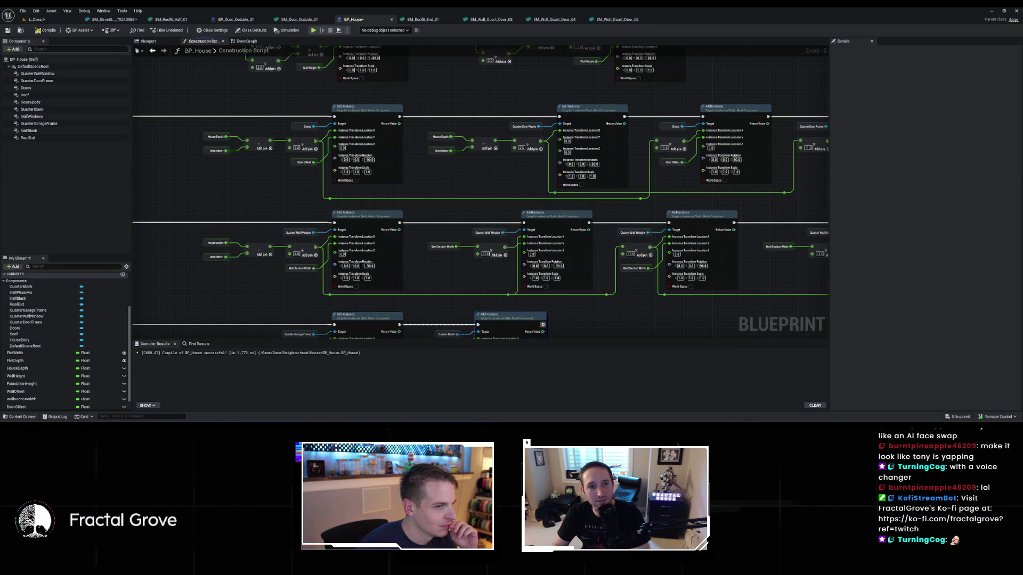
left_click_drag(480, 202, 329, 192)
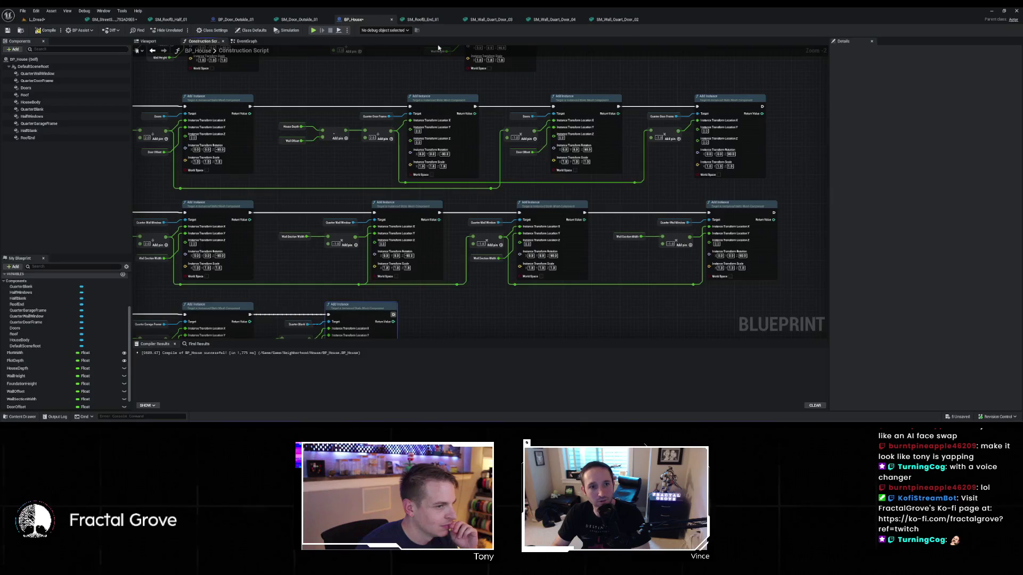
left_click(58, 28)
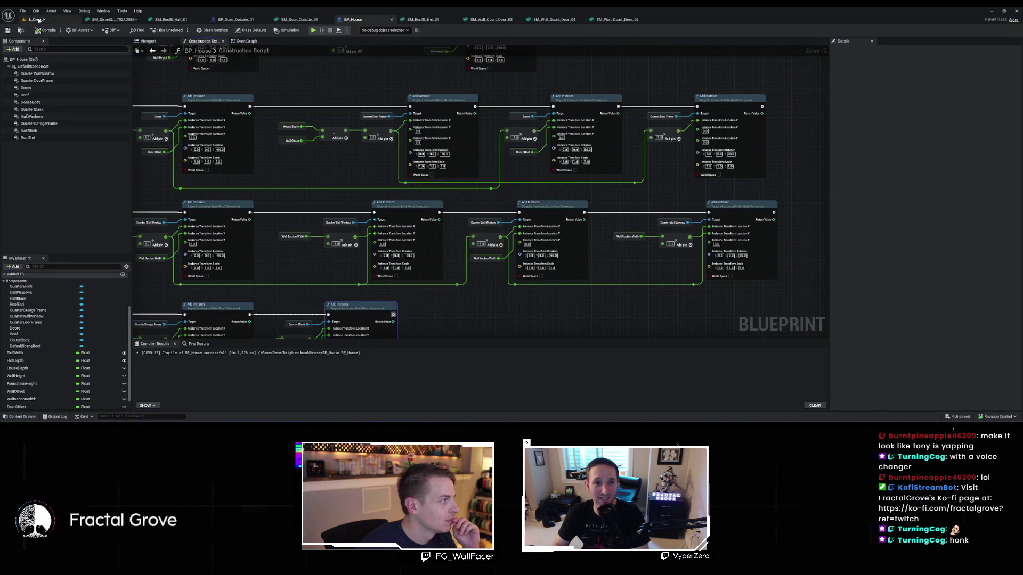
left_click(34, 20)
Fly the camera around the dusk street, houses, and streetlights
key("w")
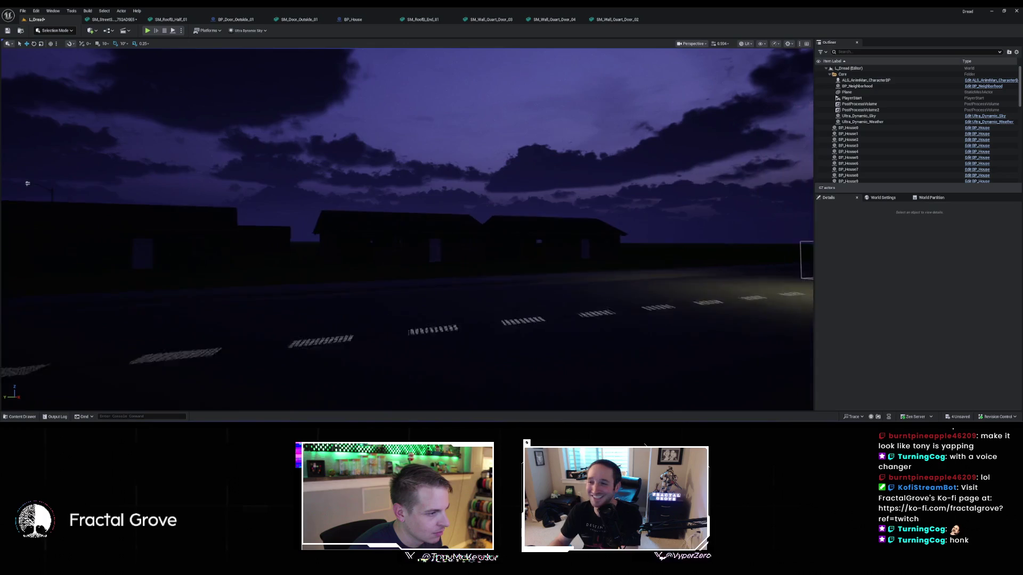
key("w")
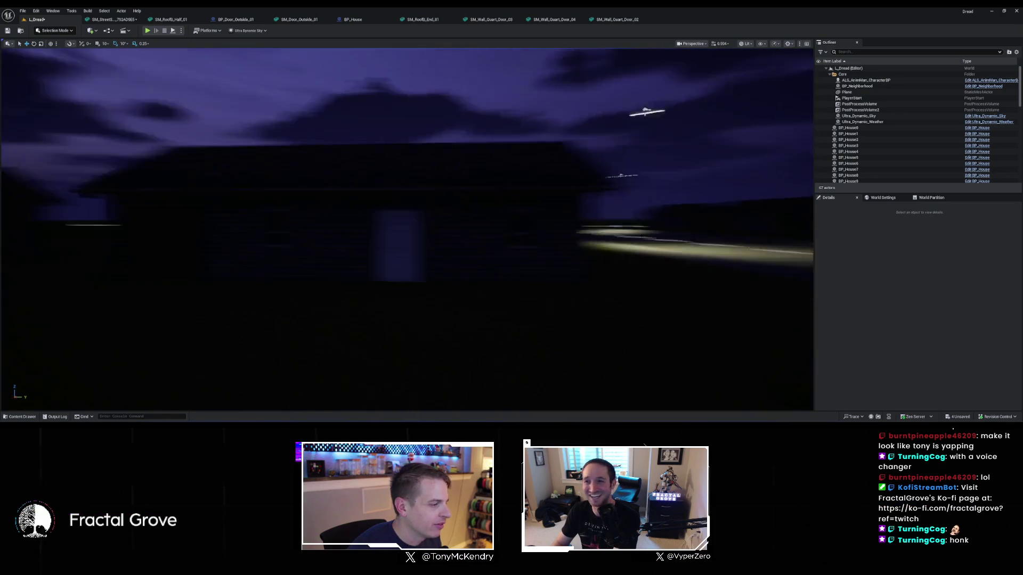
key("w")
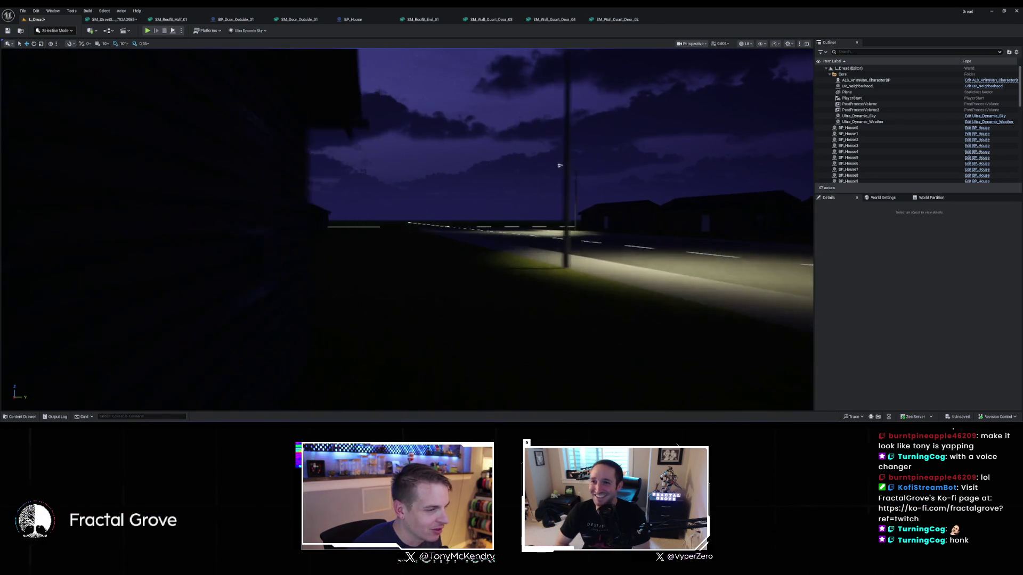
key("w")
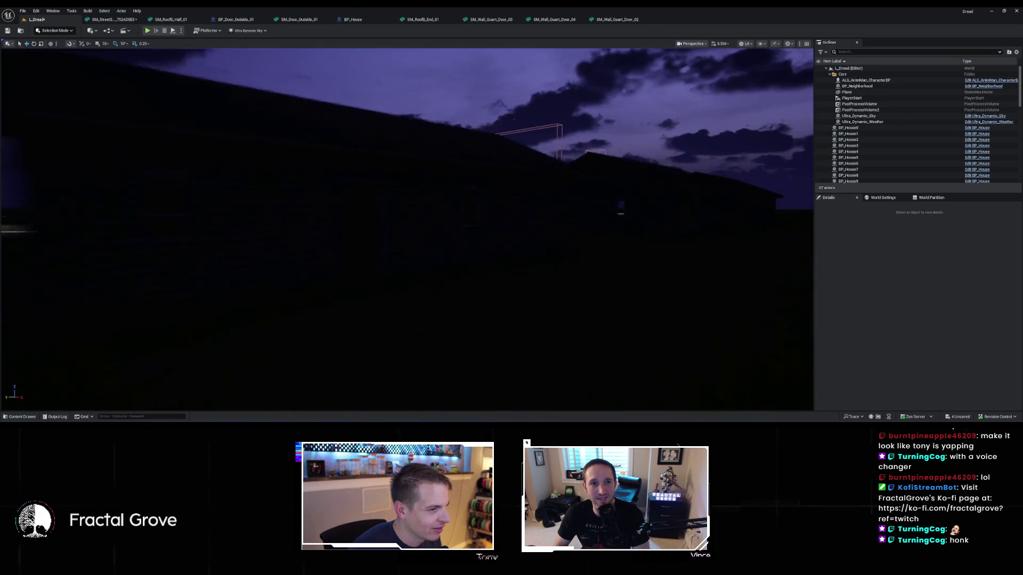
key("w")
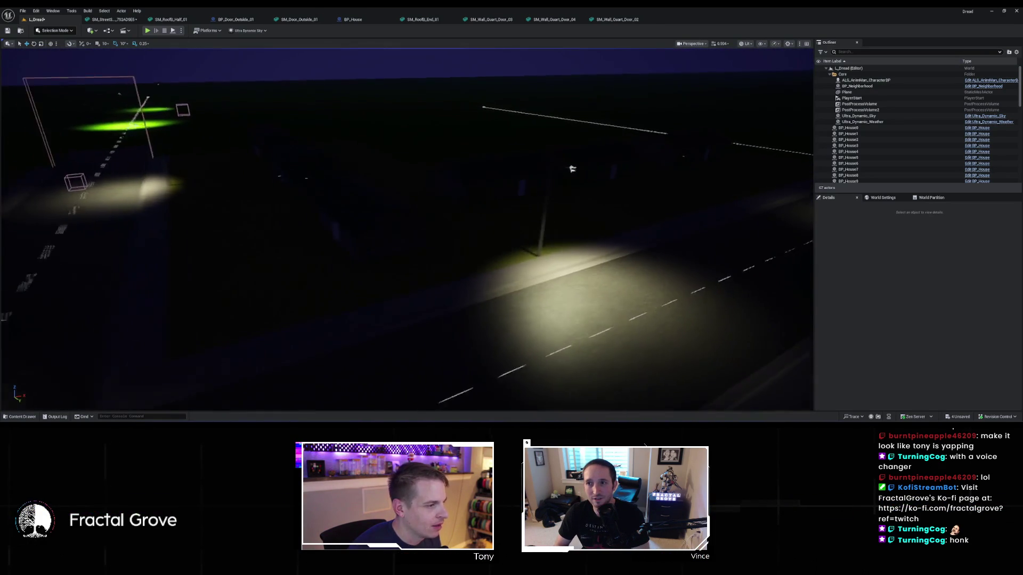
key("s")
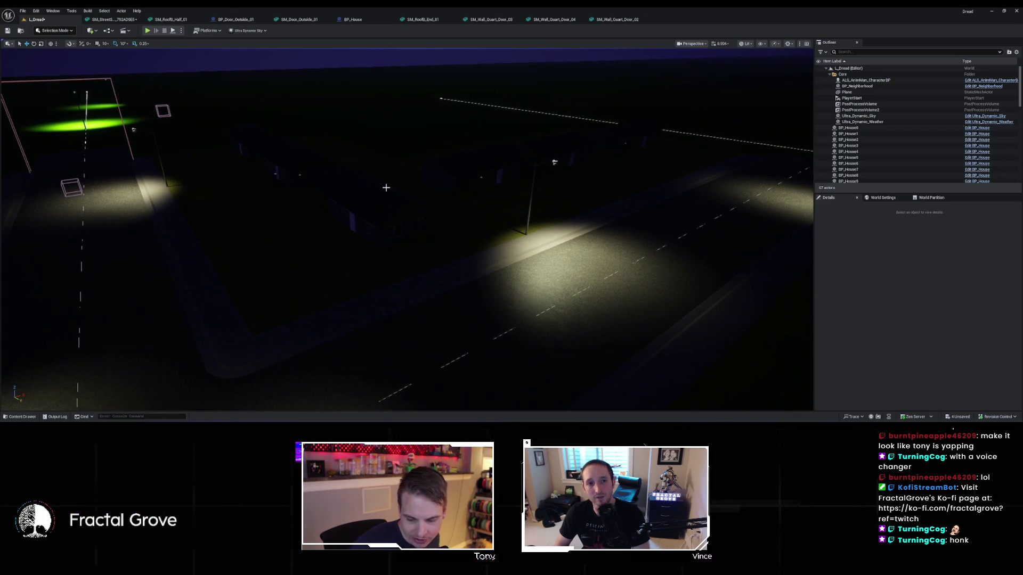
key("w")
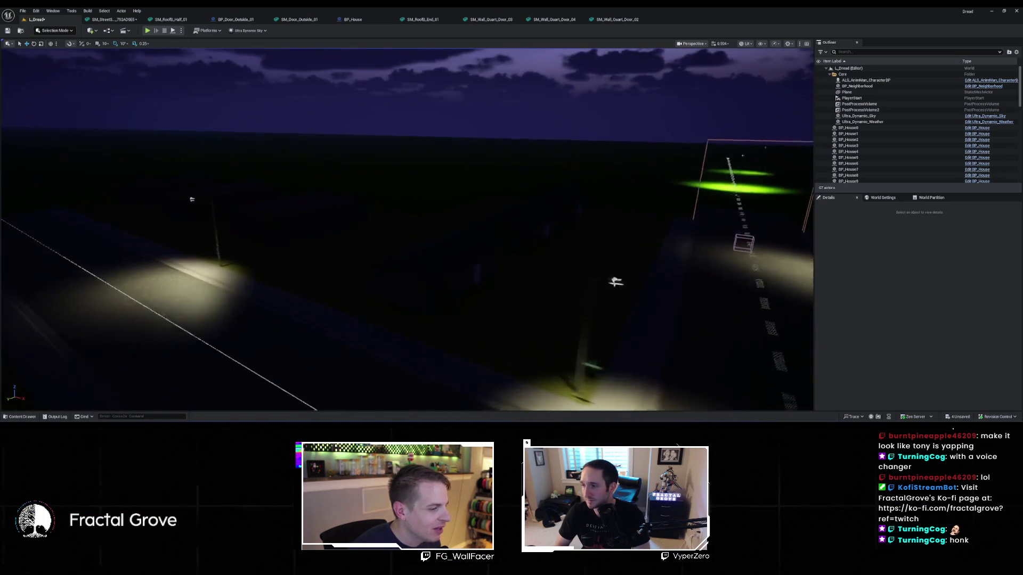
key("w")
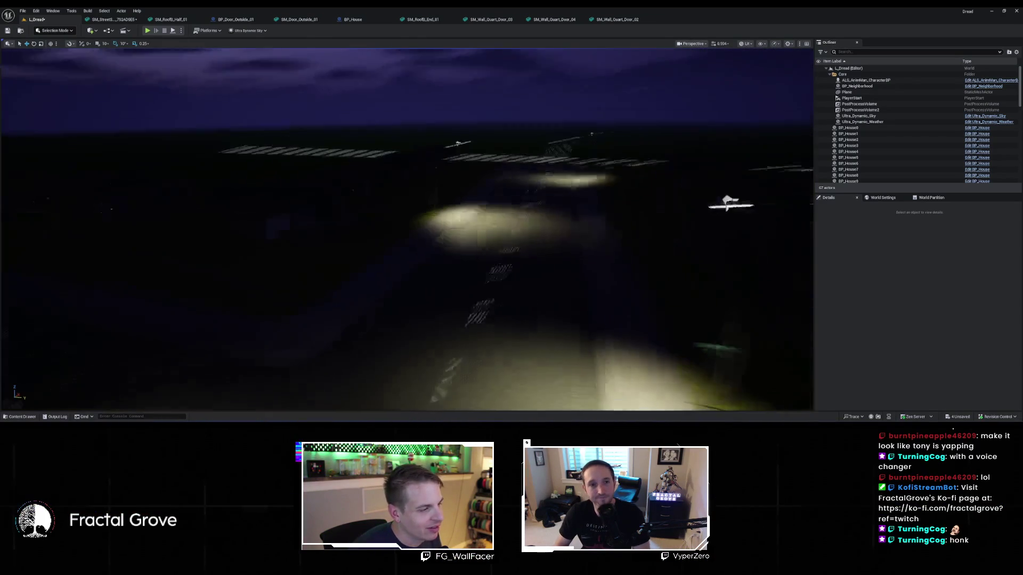
key("w")
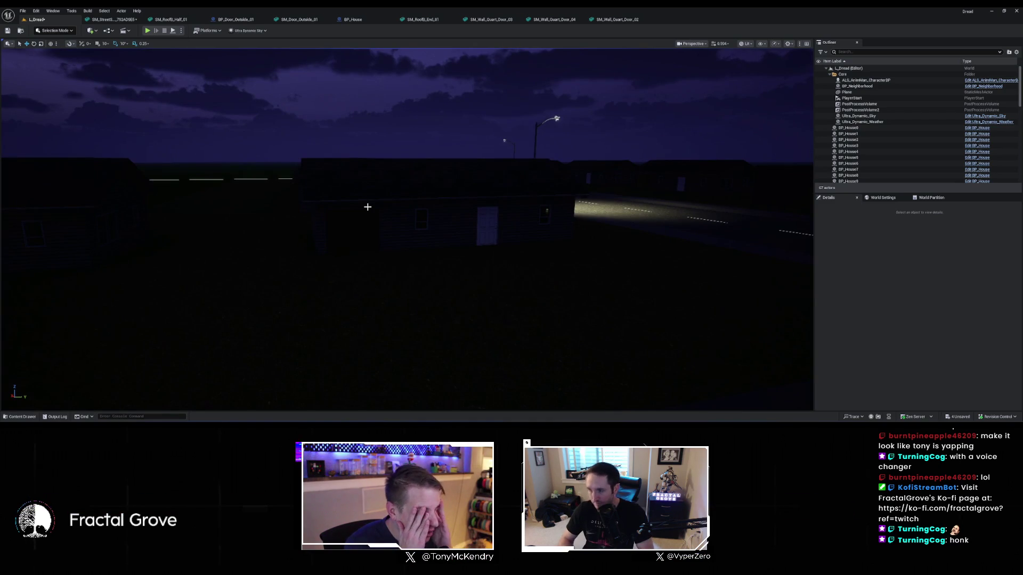
key("w")
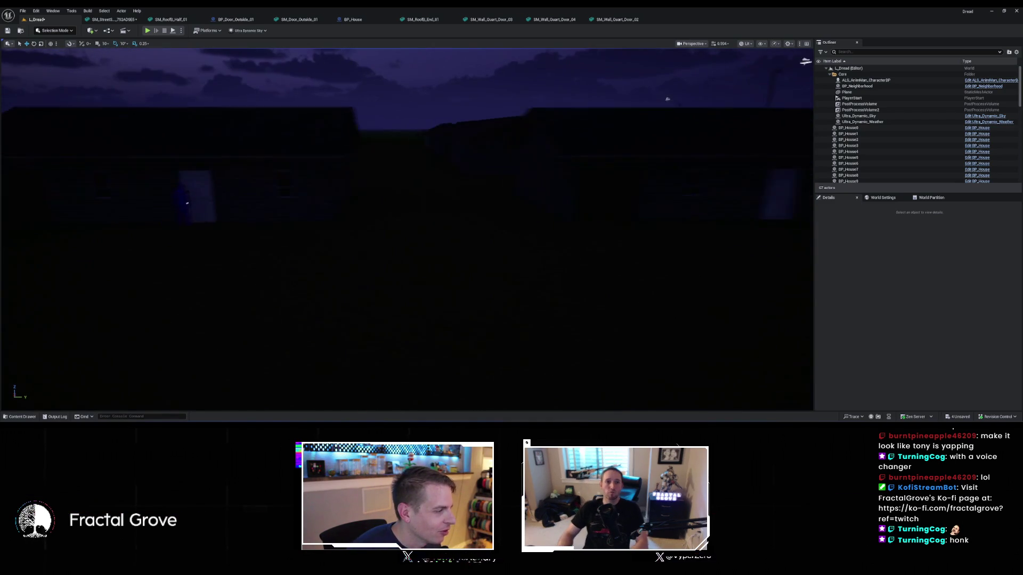
mouse_move(475, 210)
left_mouse_down()
mouse_move(368, 217)
mouse_move(546, 210)
left_mouse_up()
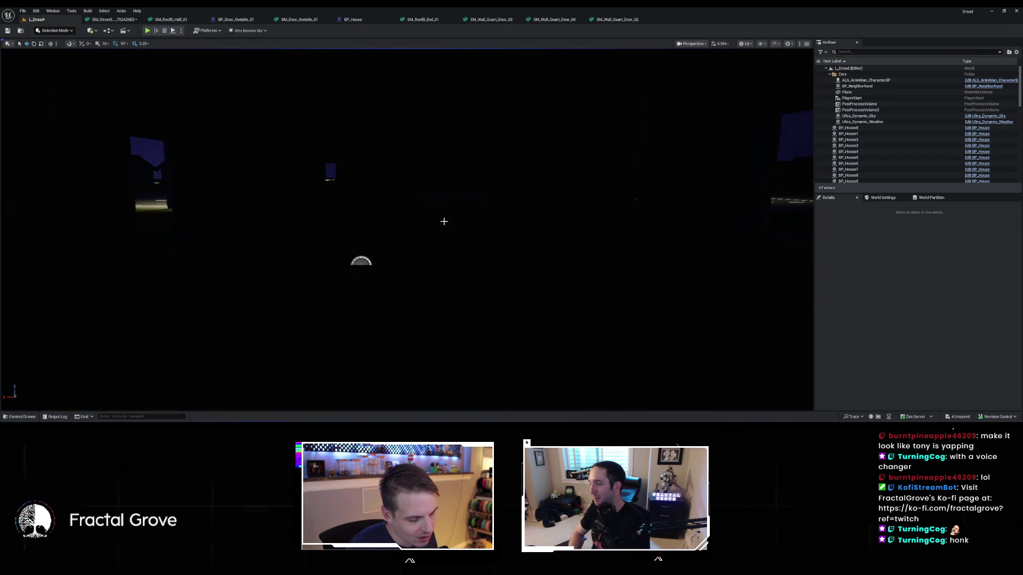
Switch the viewport to Unlit and open the SM_Wall_Quart_Door mesh tabs
key("alt+3")
left_click_drag(406, 229, 470, 230)
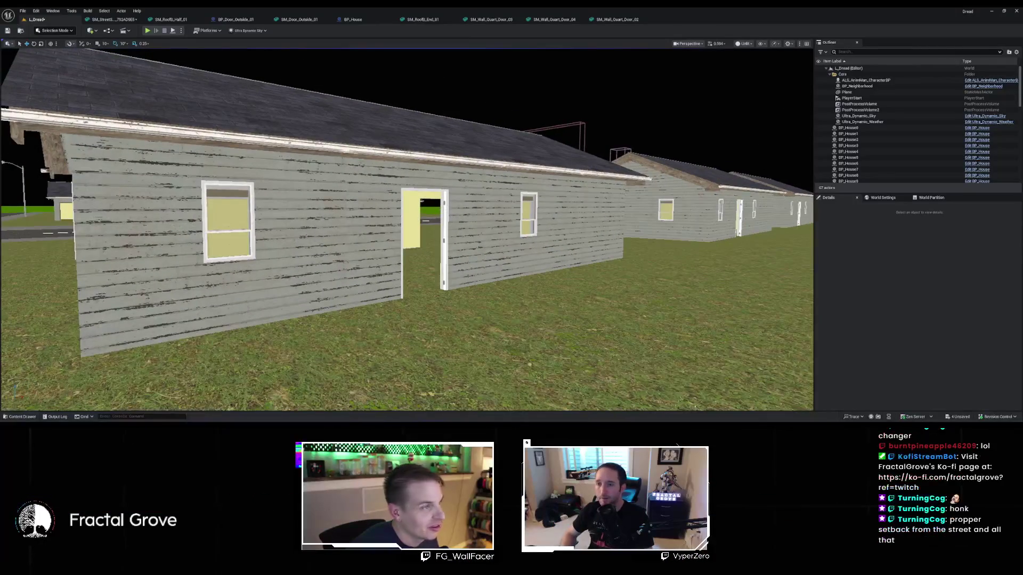
left_click(423, 19)
left_click(491, 19)
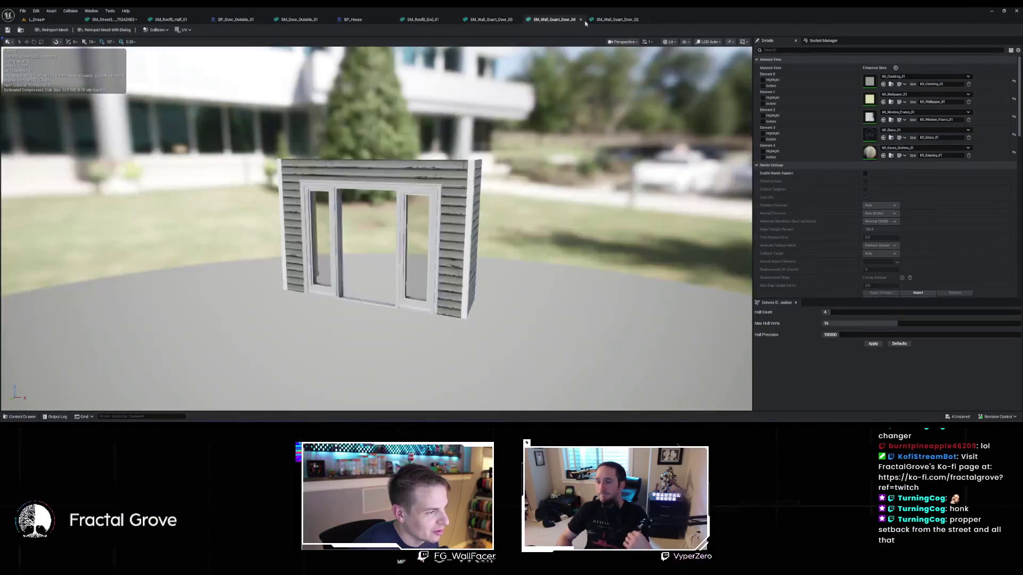
Compare the SM_Wall_Quart_Door_04 and _02 meshes against the house's side door wall
left_click(617, 19)
left_click(37, 20)
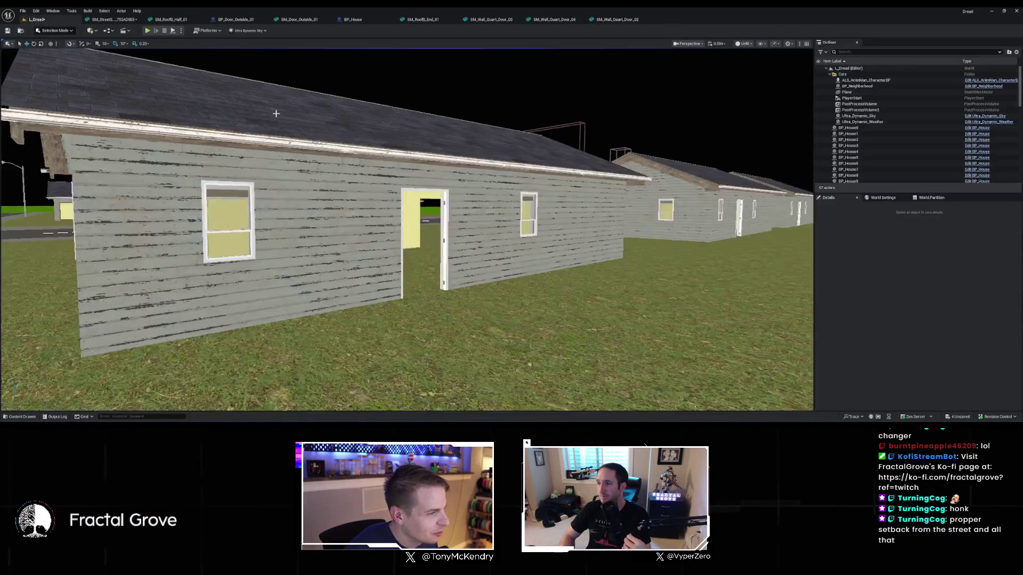
key("d")
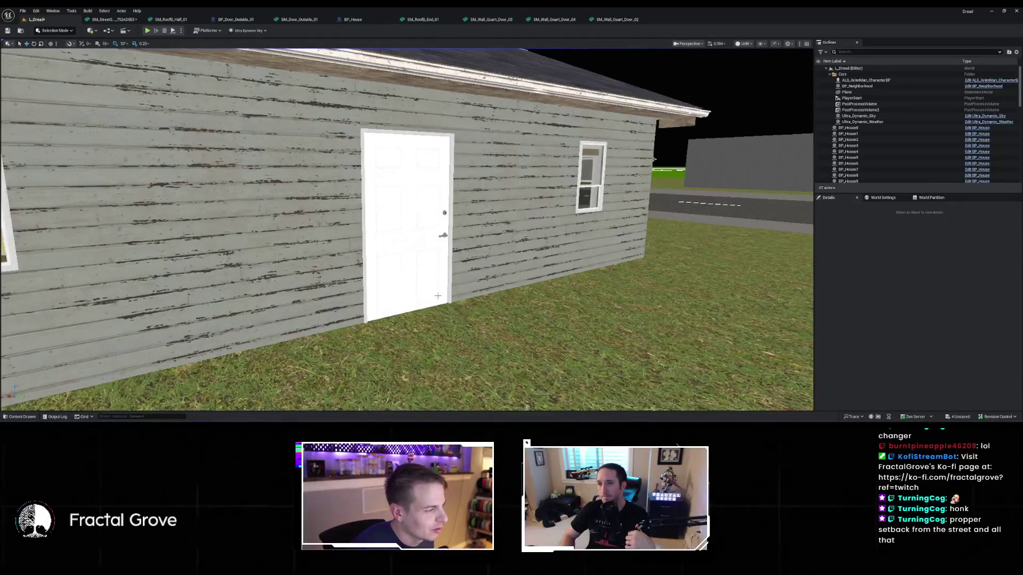
left_click(553, 19)
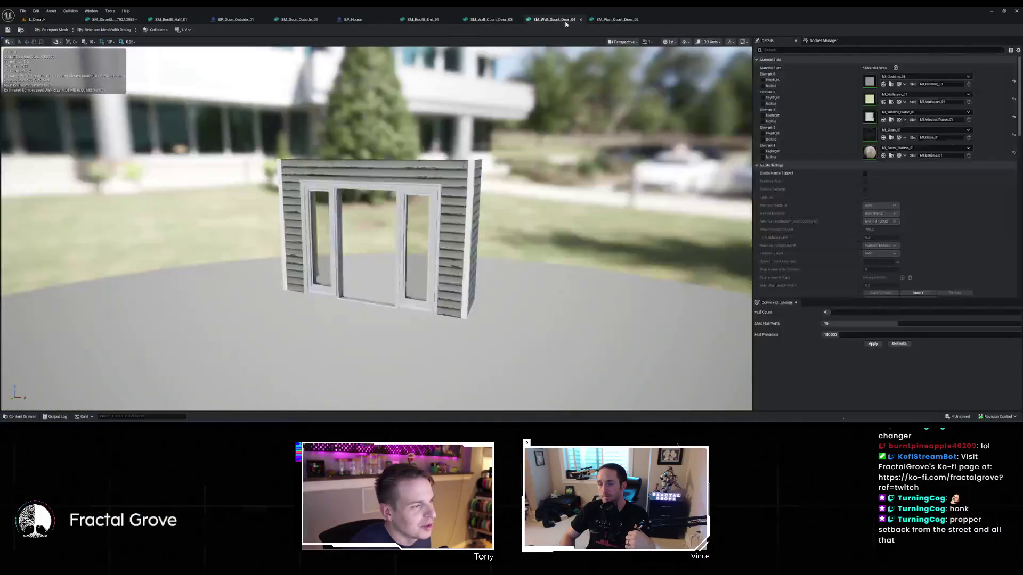
mouse_move(372, 239)
left_mouse_down()
mouse_move(458, 229)
mouse_move(617, 69)
left_mouse_up()
left_click(634, 20)
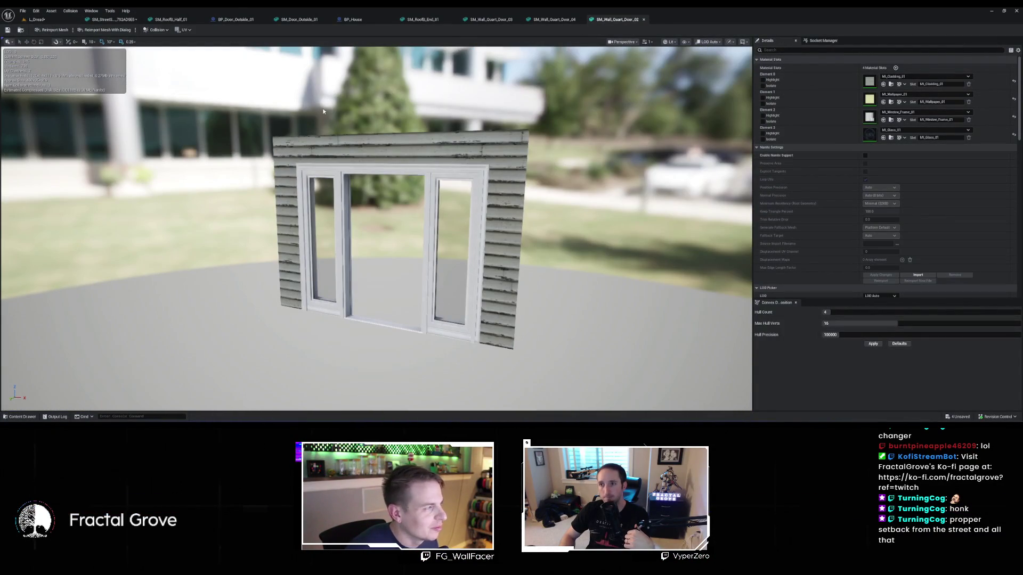
Fly around and into the garage house, then bring up the BP_House graph
left_click(37, 19)
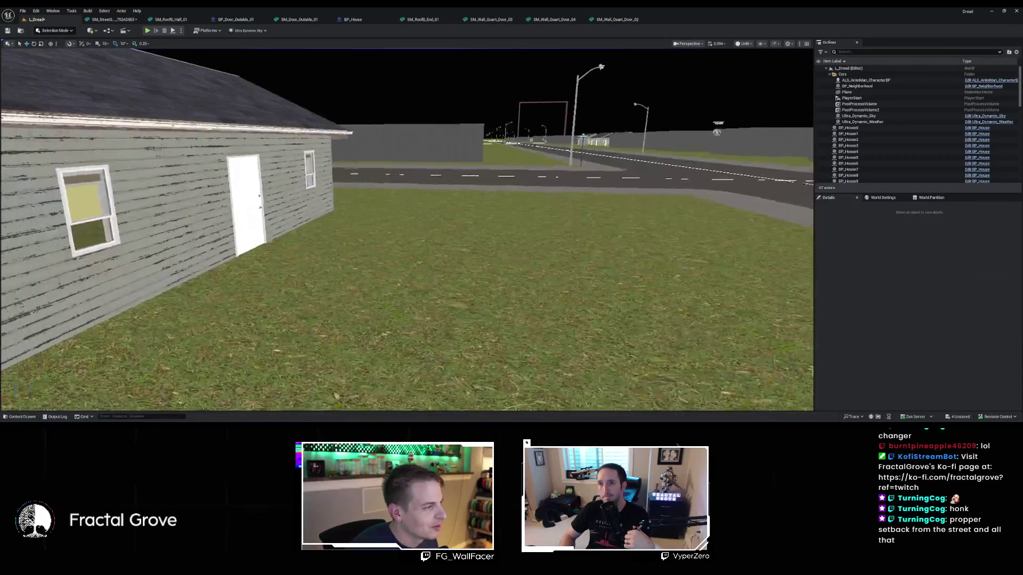
key("s")
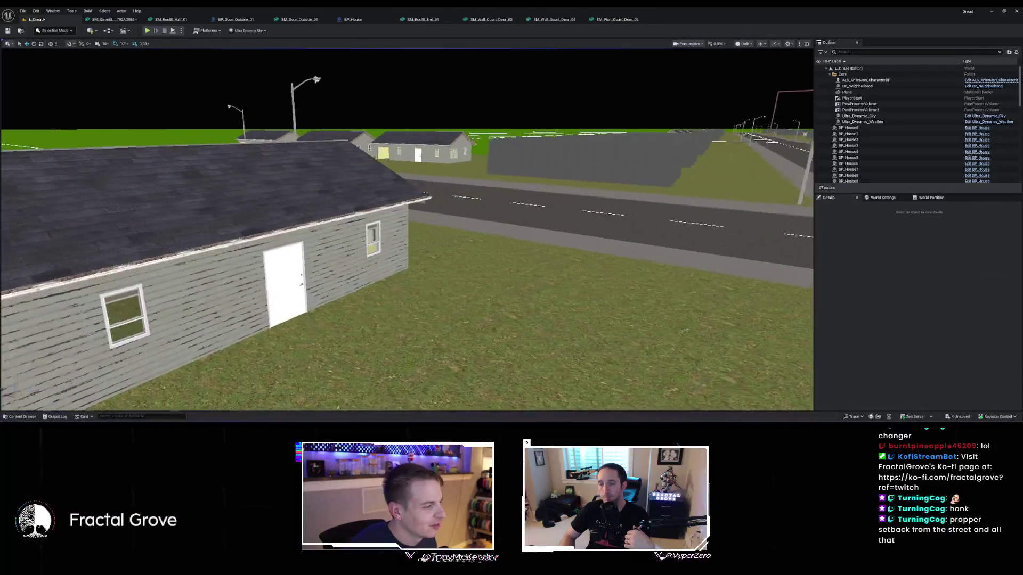
key("a")
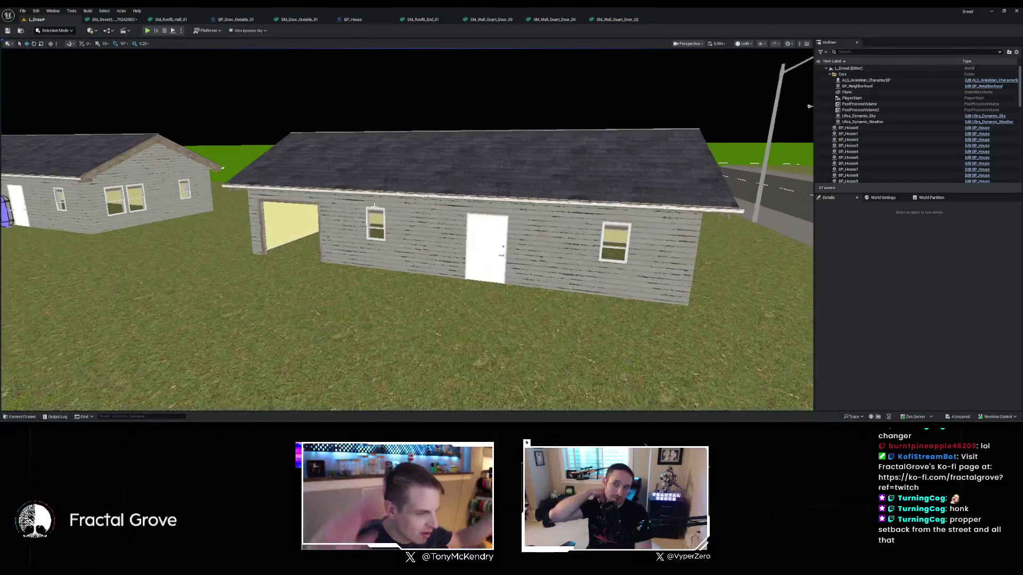
key("w")
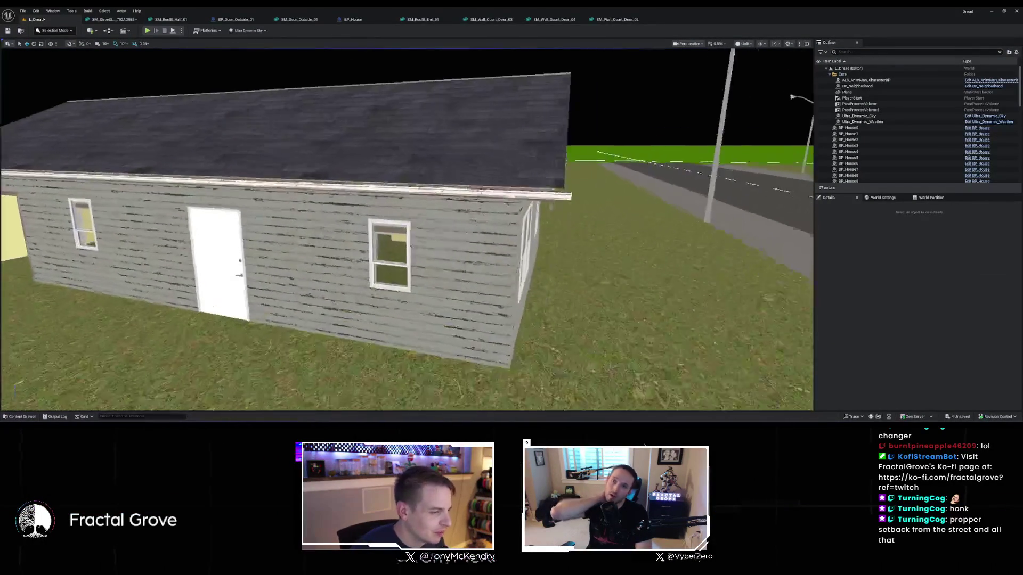
key("s")
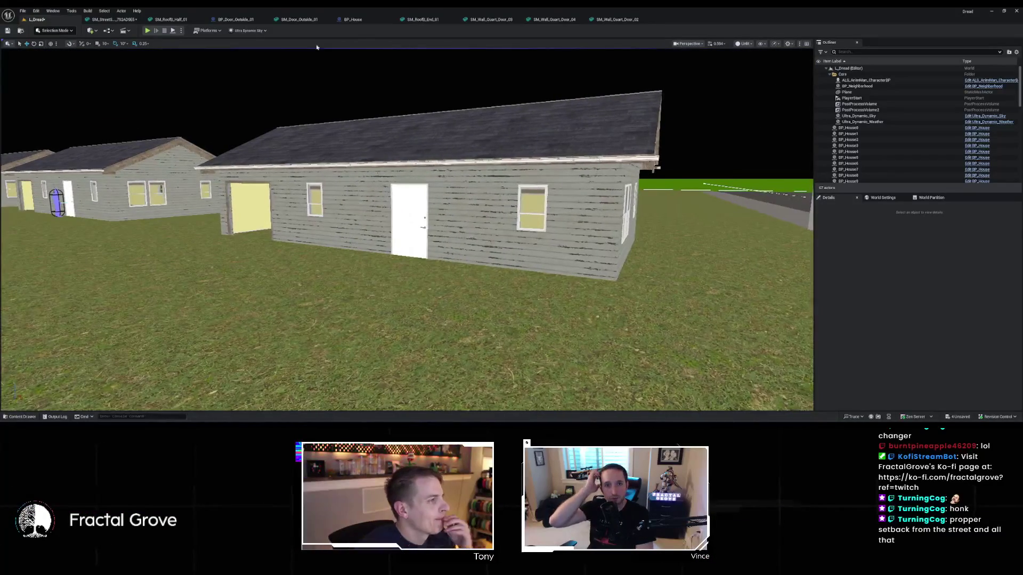
left_click(352, 19)
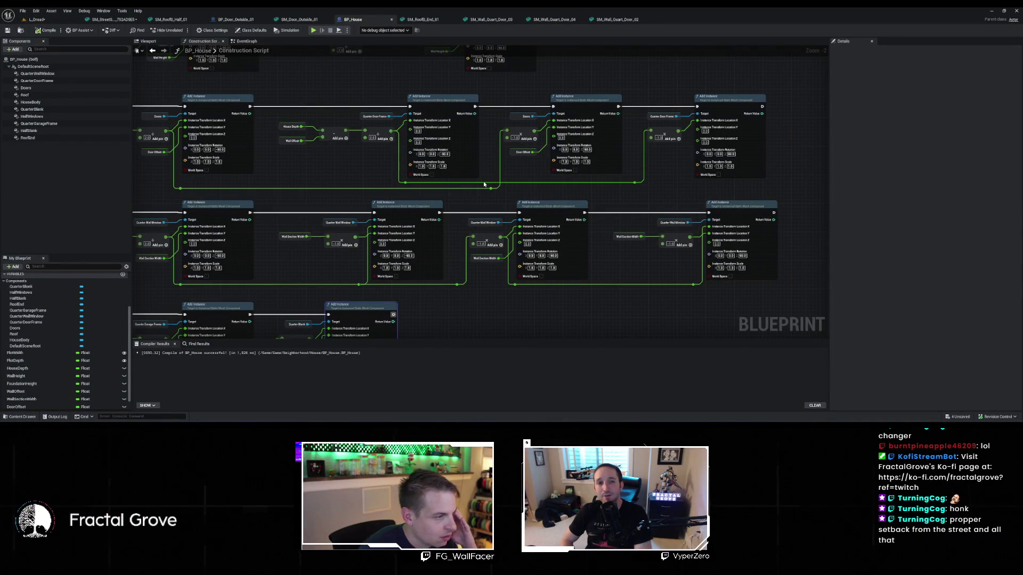
left_click_drag(483, 184, 490, 209)
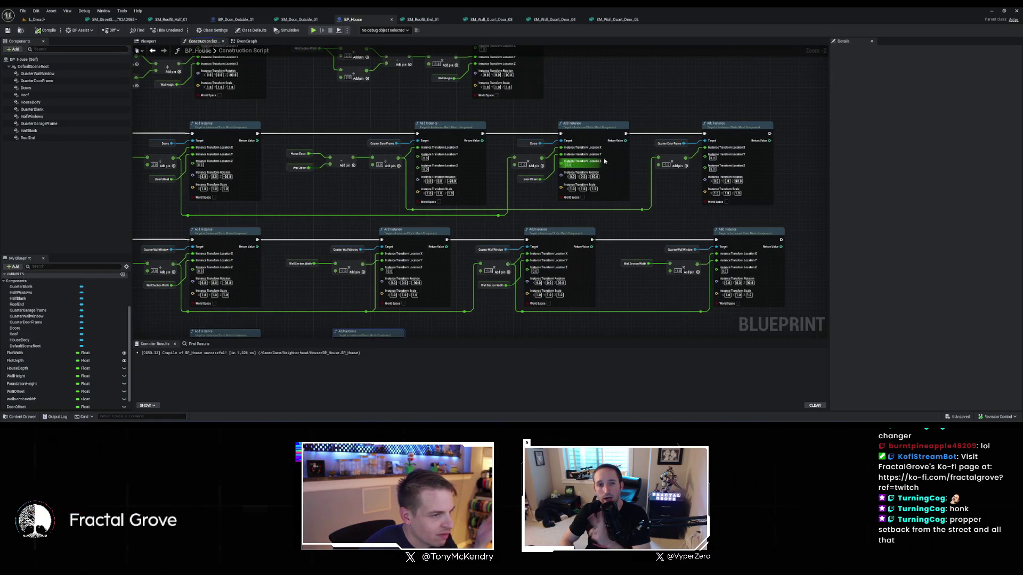
left_click(623, 194)
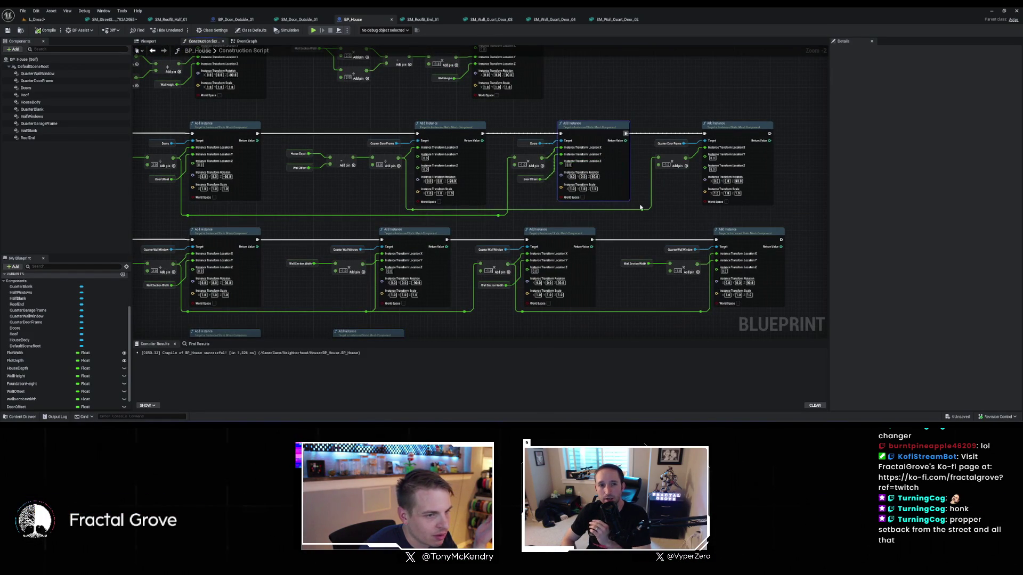
left_click_drag(581, 197, 569, 244)
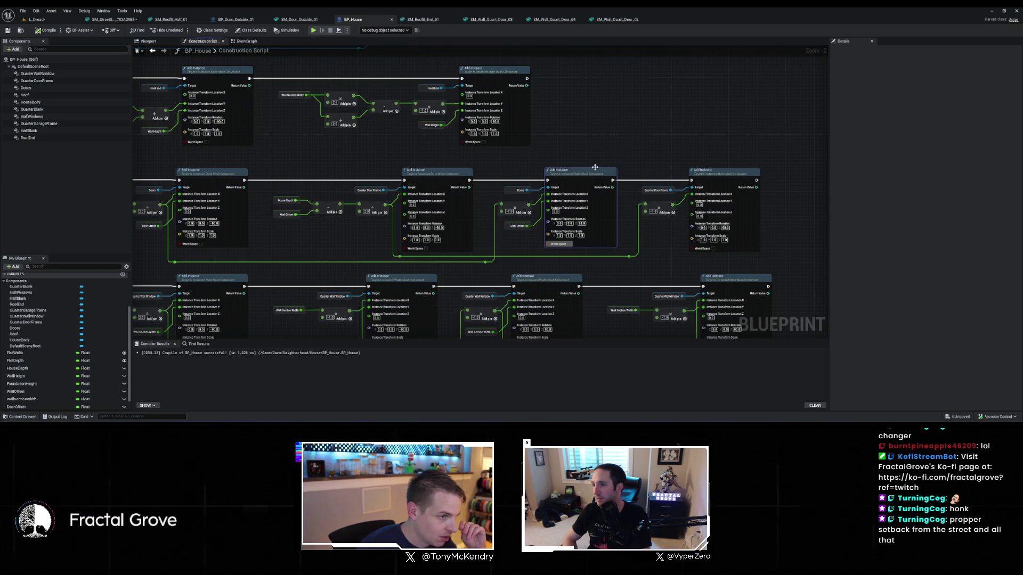
scroll(595, 167, "up", 2)
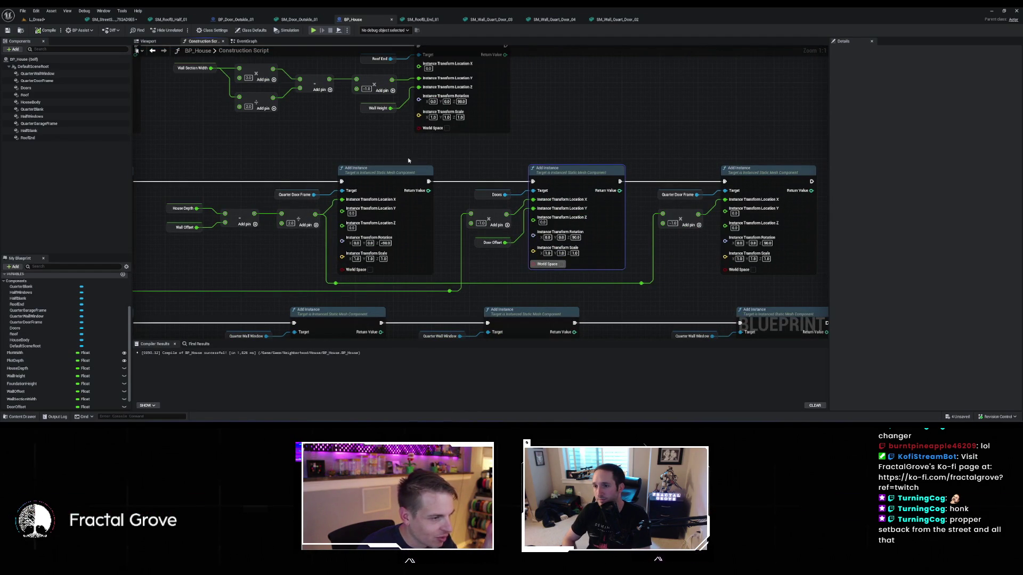
left_click(51, 21)
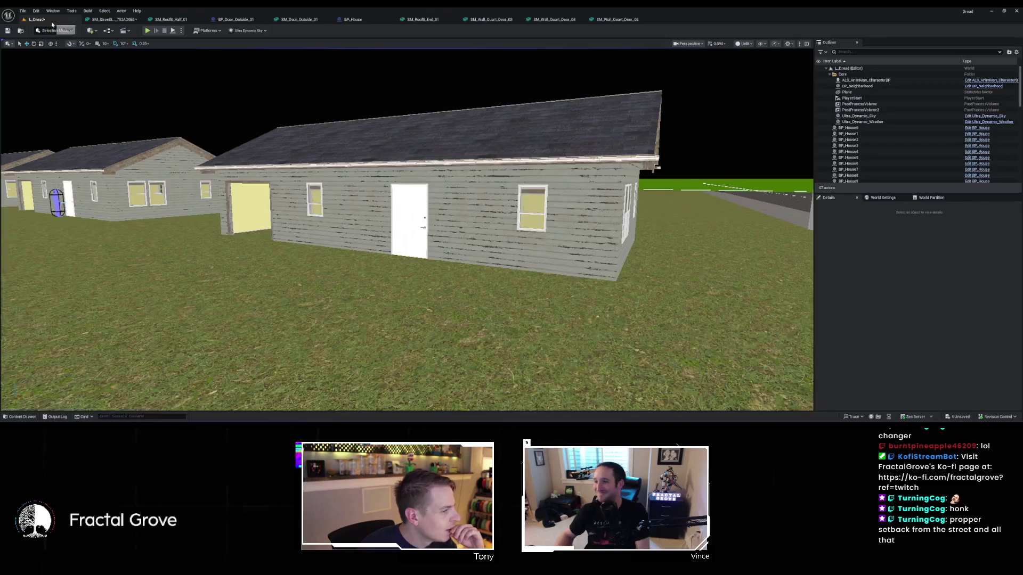
mouse_move(407, 229)
left_mouse_down()
mouse_move(500, 229)
mouse_move(426, 229)
mouse_move(265, 119)
left_mouse_up()
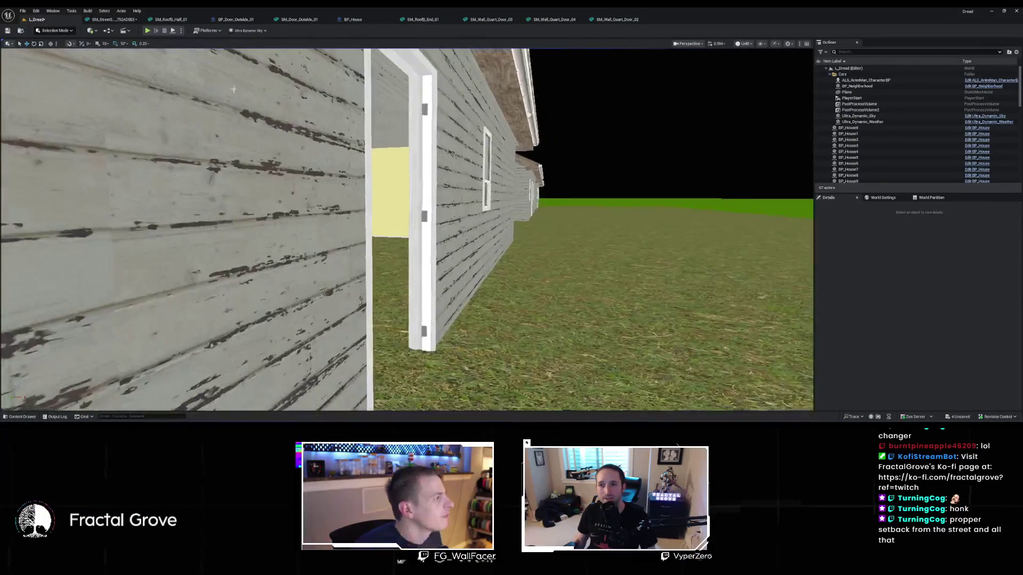
left_click(353, 20)
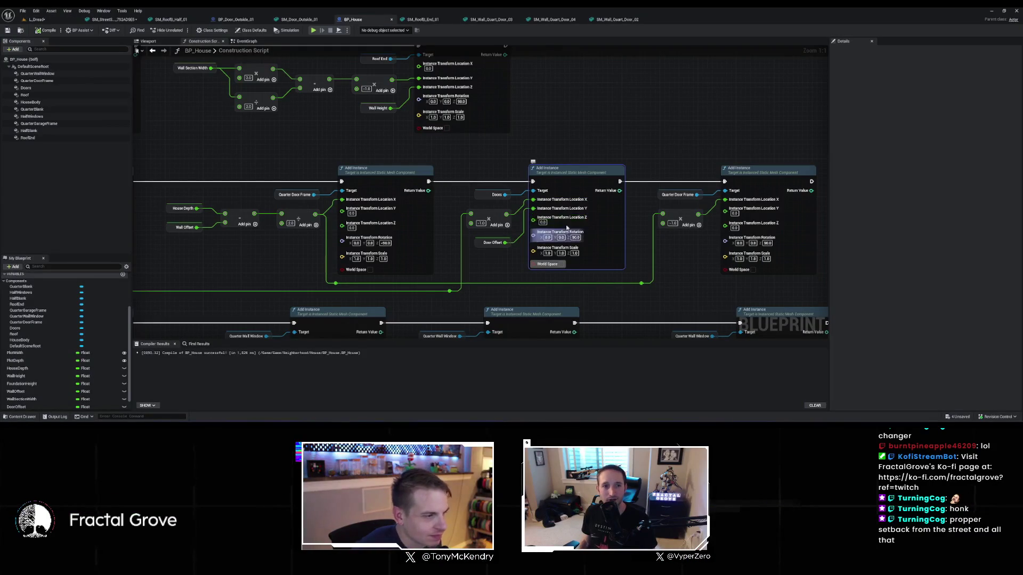
Multiply Door Offset before it drives the door's Location Y, save BP_House, and view the houses
left_click_drag(487, 225, 375, 234)
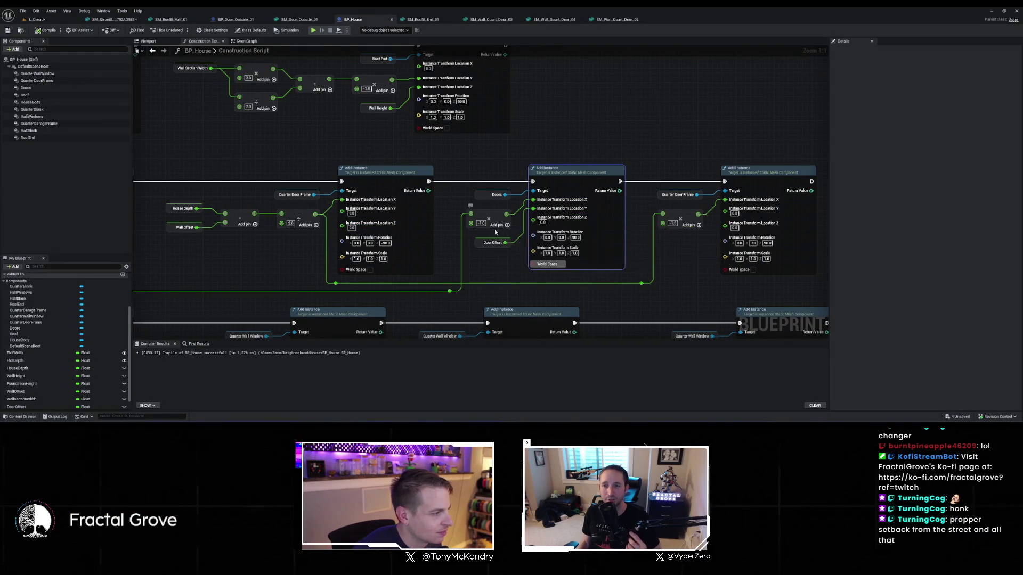
scroll(494, 229, "down", 1)
scroll(514, 265, "down", 1)
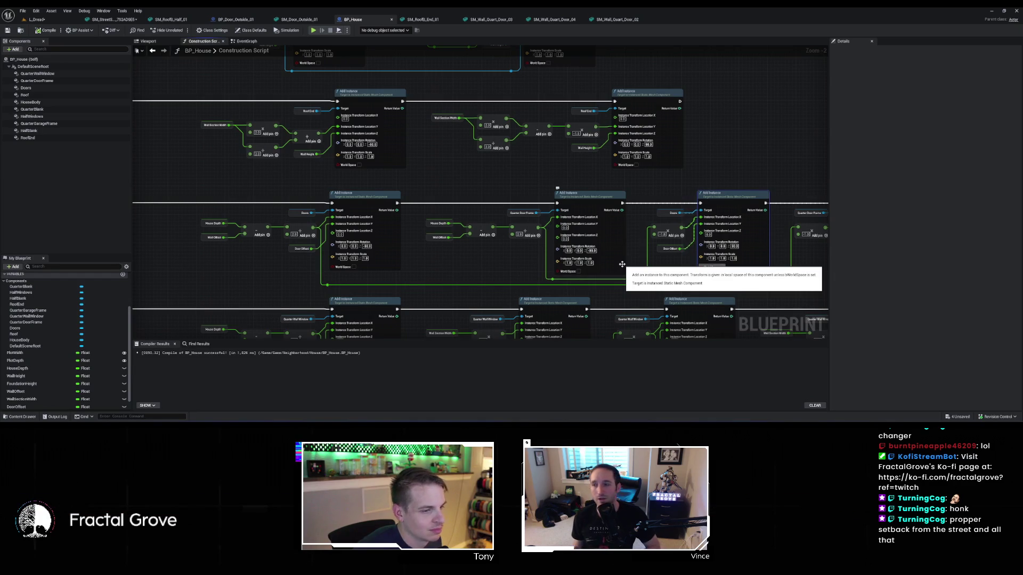
scroll(622, 264, "up", 2)
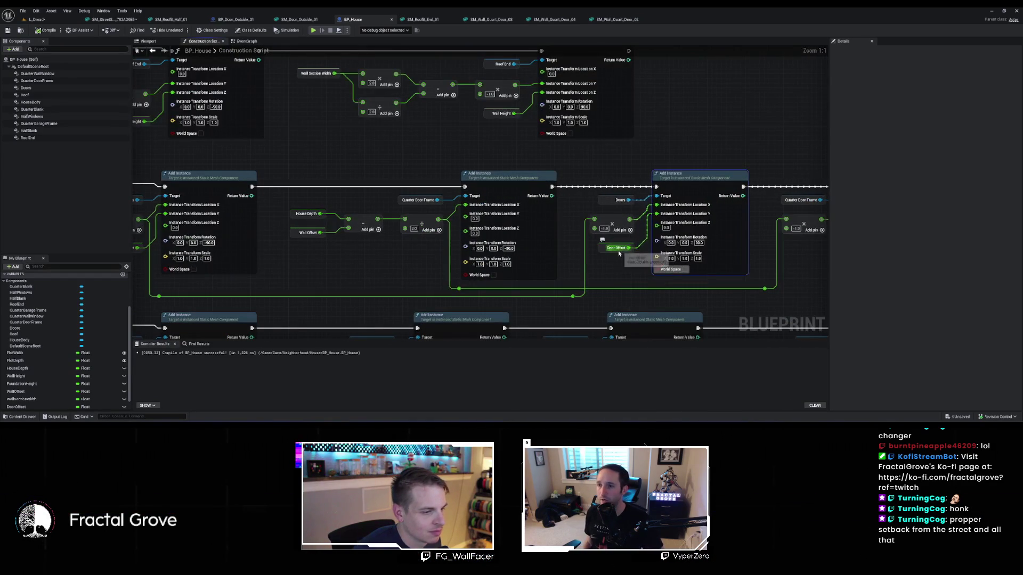
mouse_move(614, 254)
left_mouse_down()
mouse_move(578, 257)
mouse_move(604, 266)
left_mouse_up()
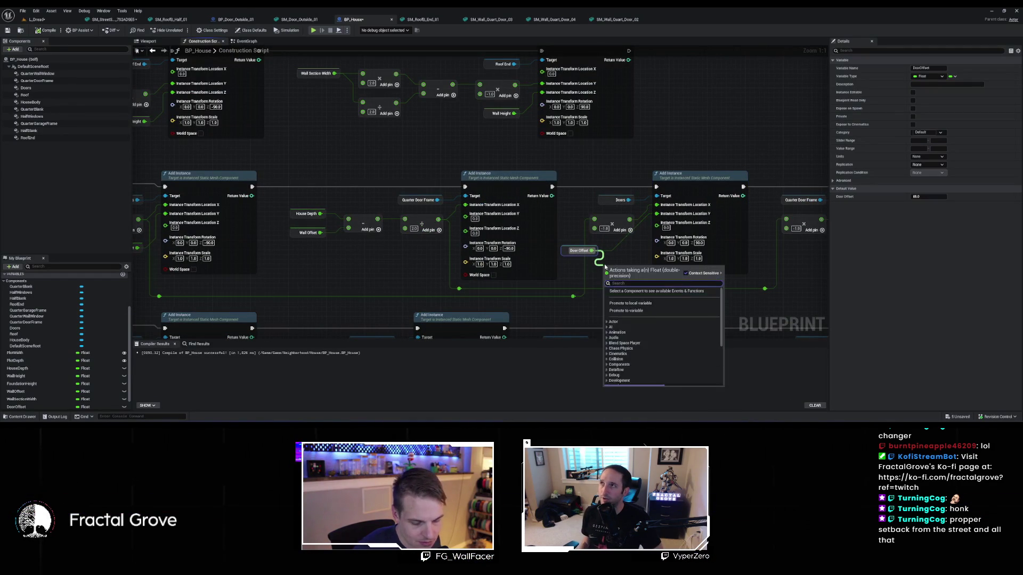
key("Return")
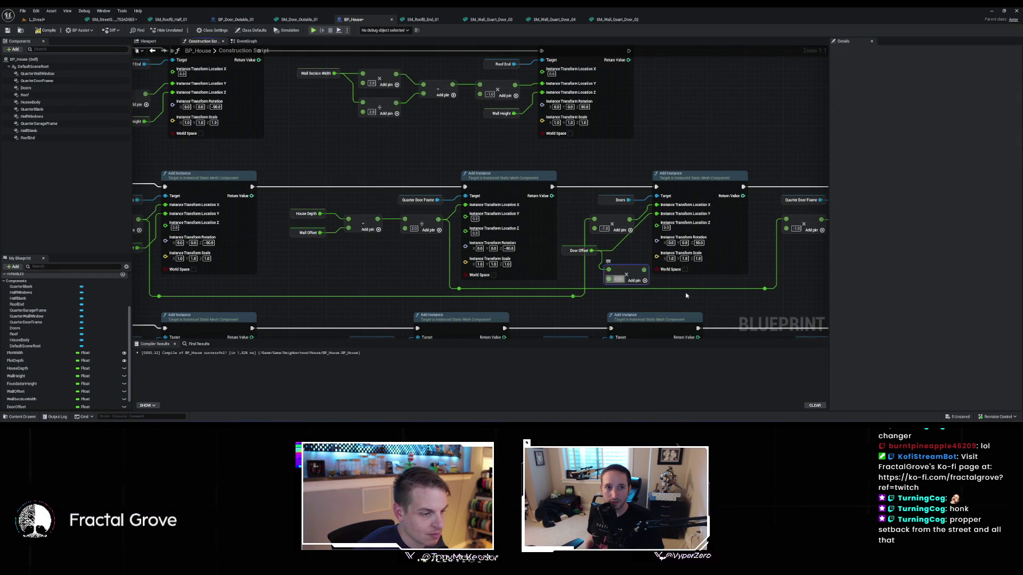
left_click_drag(642, 270, 656, 214)
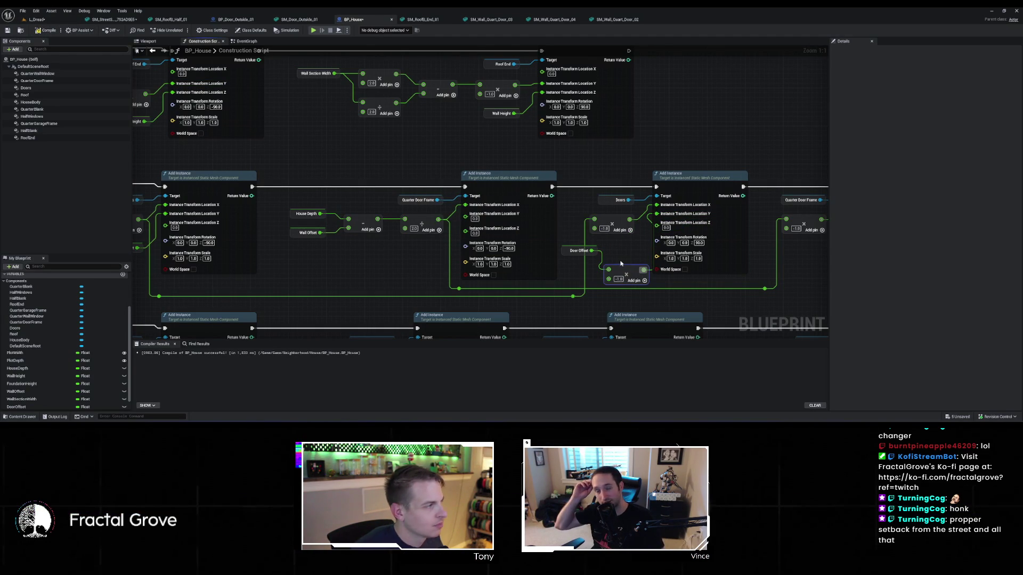
key("ctrl+s")
left_click(37, 19)
mouse_move(650, 179)
left_mouse_down()
mouse_move(676, 250)
mouse_move(773, 301)
mouse_move(645, 304)
left_mouse_up()
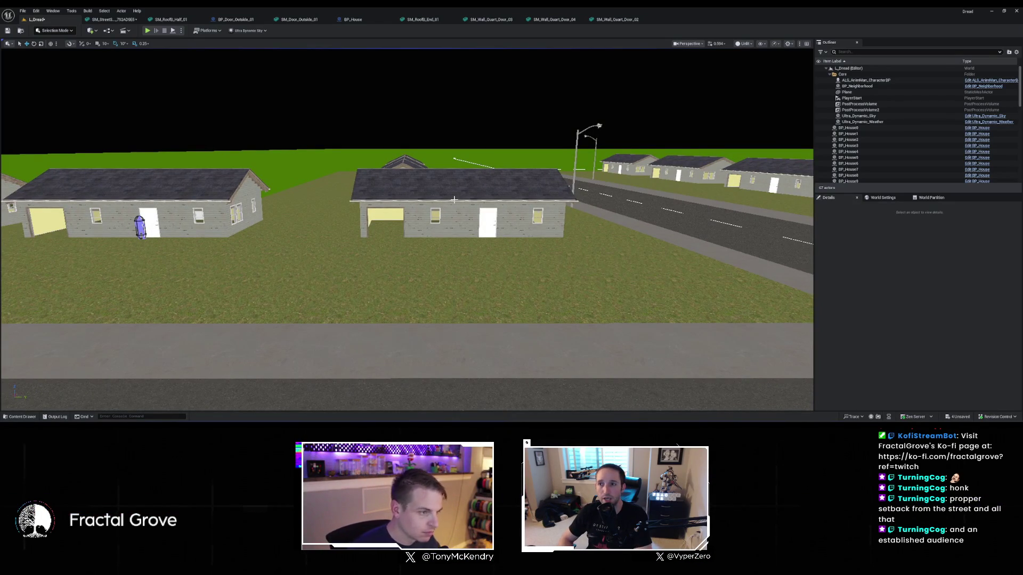
Fly along the row of houses and switch the viewport to Lit mode
left_click_drag(454, 200, 346, 213)
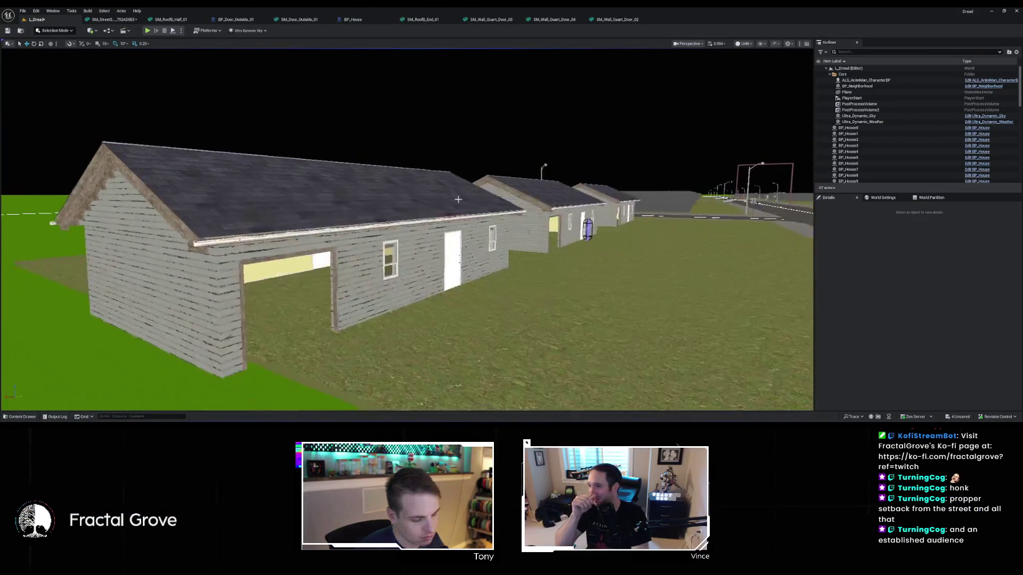
key("alt+4")
left_click_drag(460, 199, 460, 199)
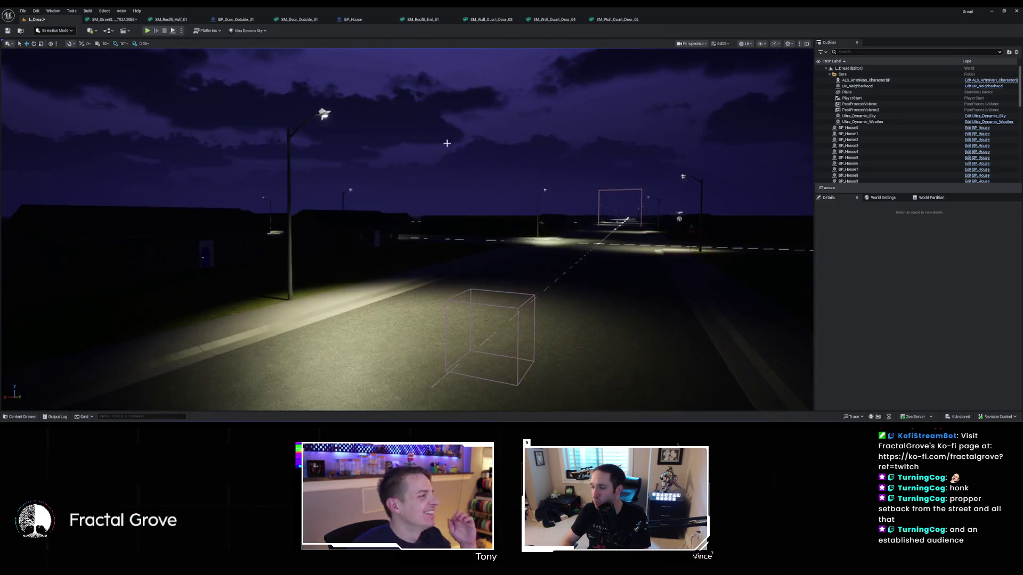
Save all project changes, then fly the camera down the dark street to face along it
left_click(24, 11)
left_click(42, 90)
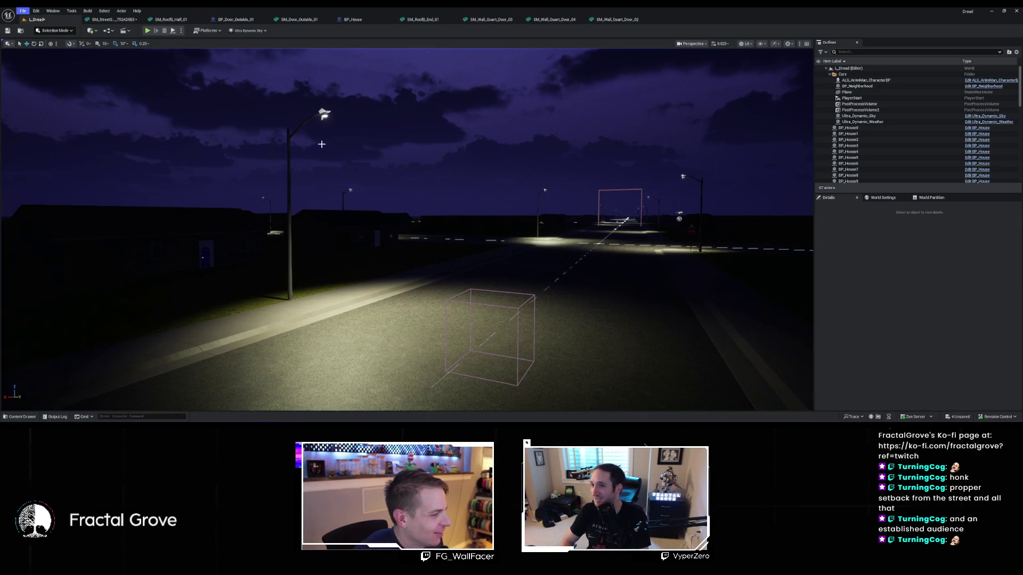
left_click_drag(460, 200, 460, 199)
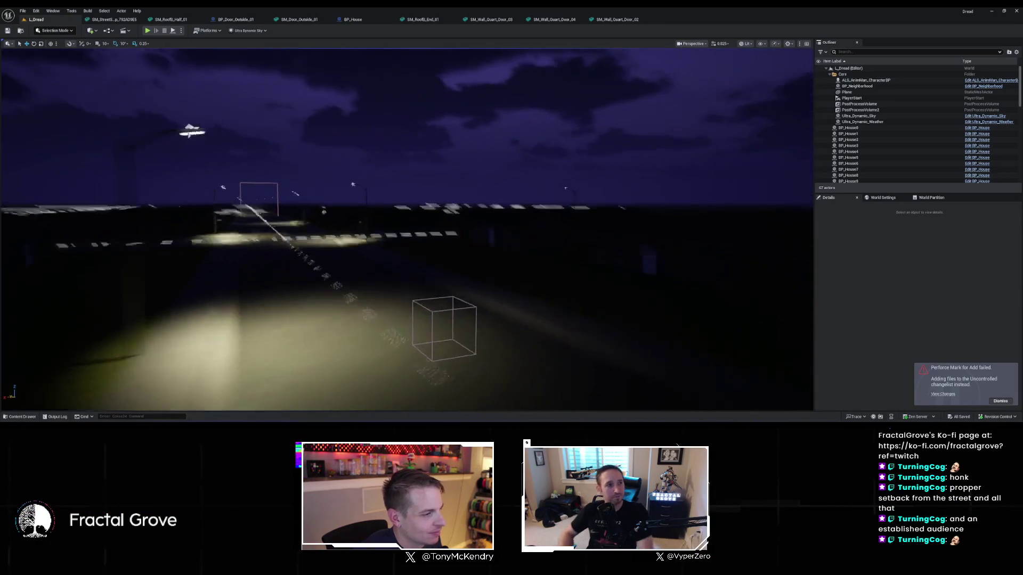
left_click_drag(398, 168, 398, 168)
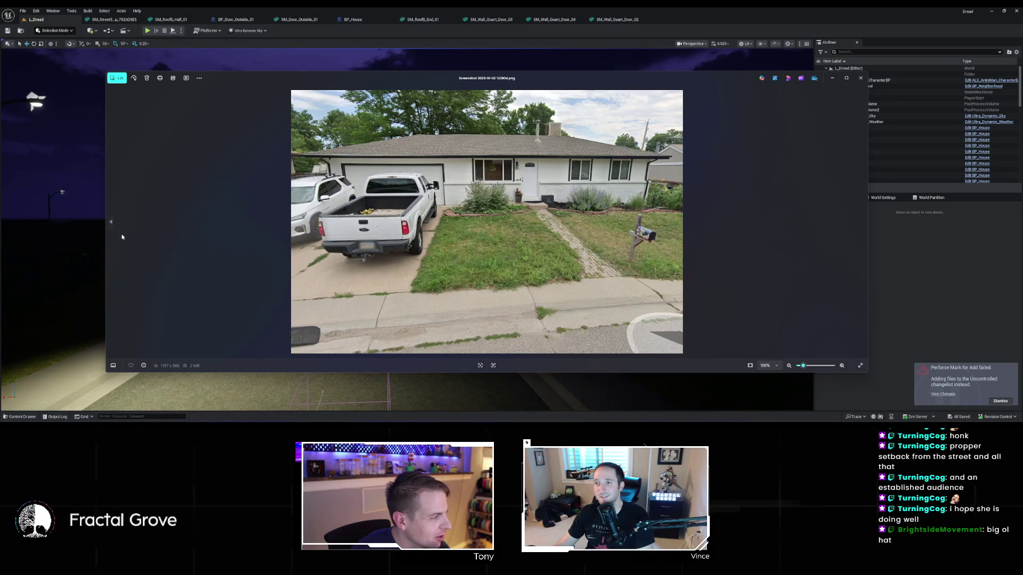
Step back and forward through the house reference photos, then close the Photos viewer
left_click(111, 222)
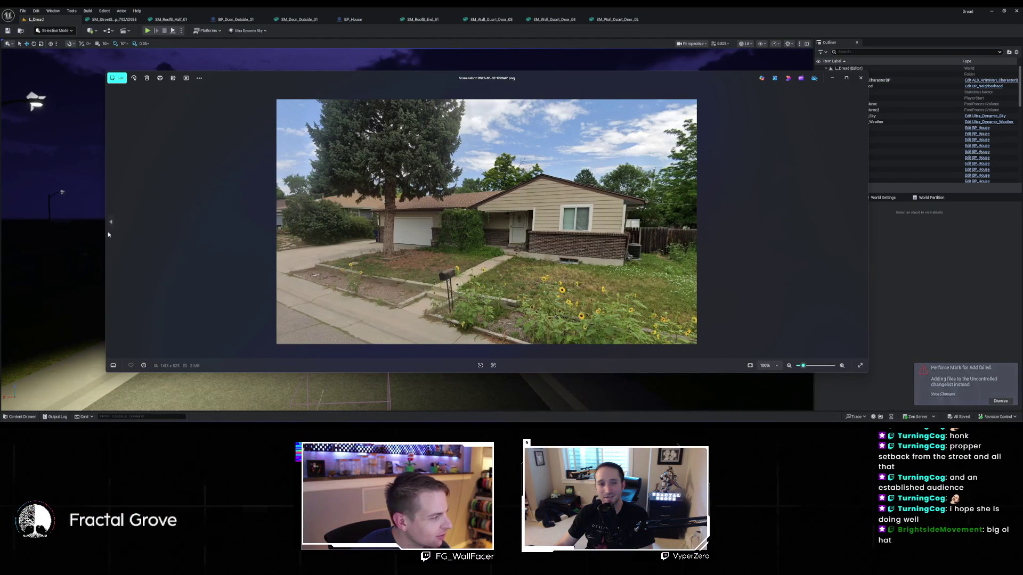
left_click(110, 222)
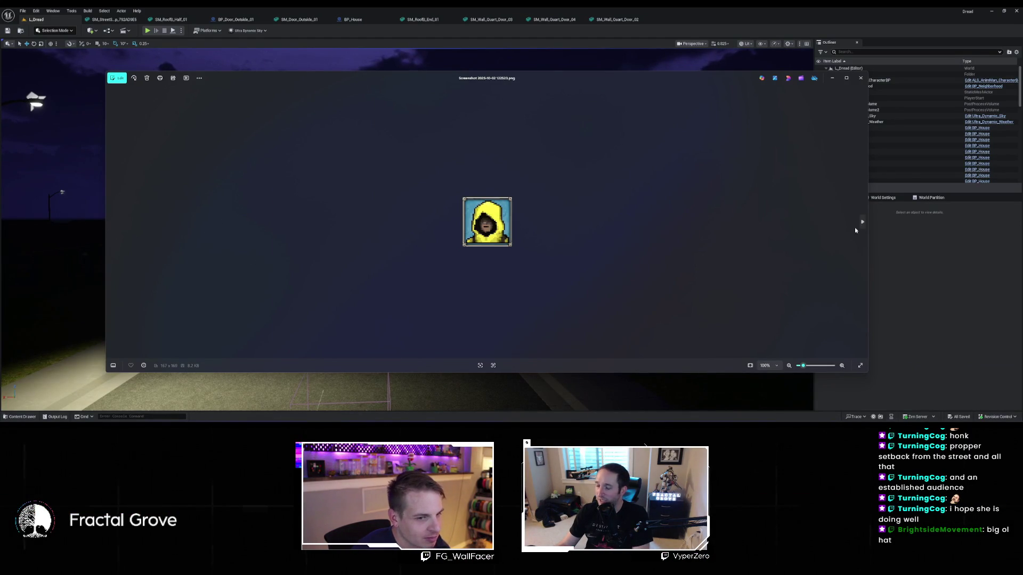
left_click(863, 222)
left_click(862, 221)
left_click(863, 222)
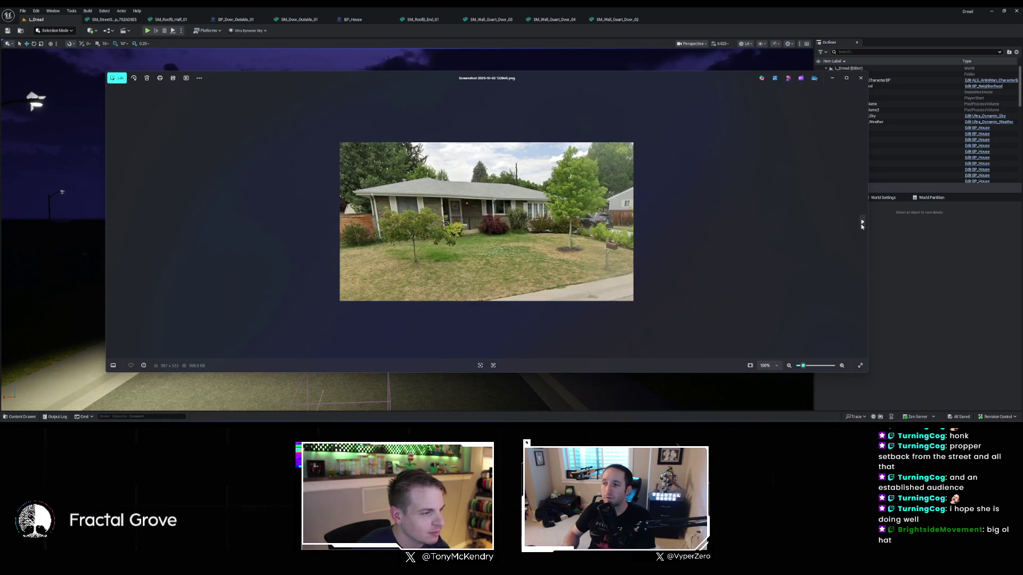
left_click(862, 222)
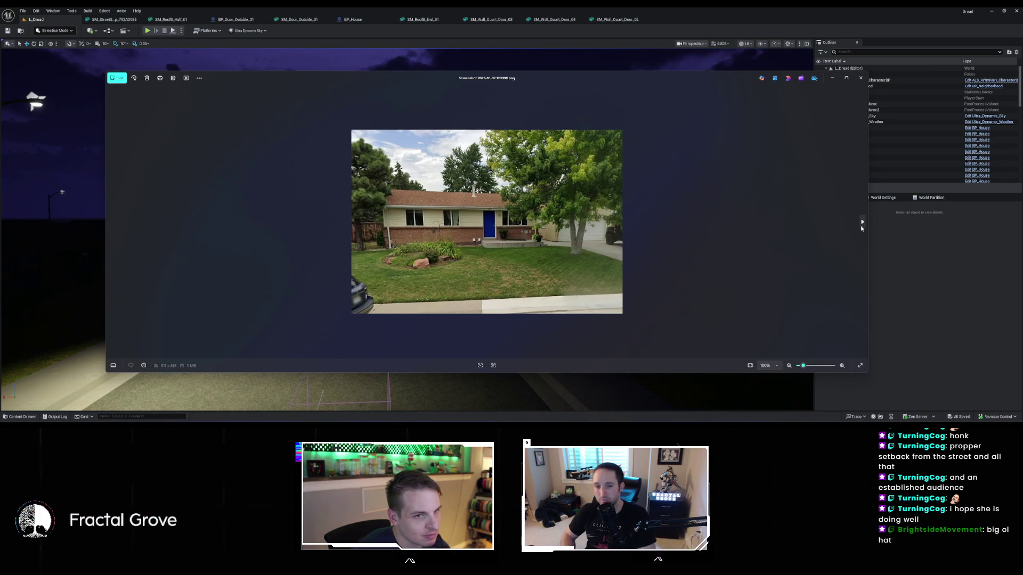
key("Escape")
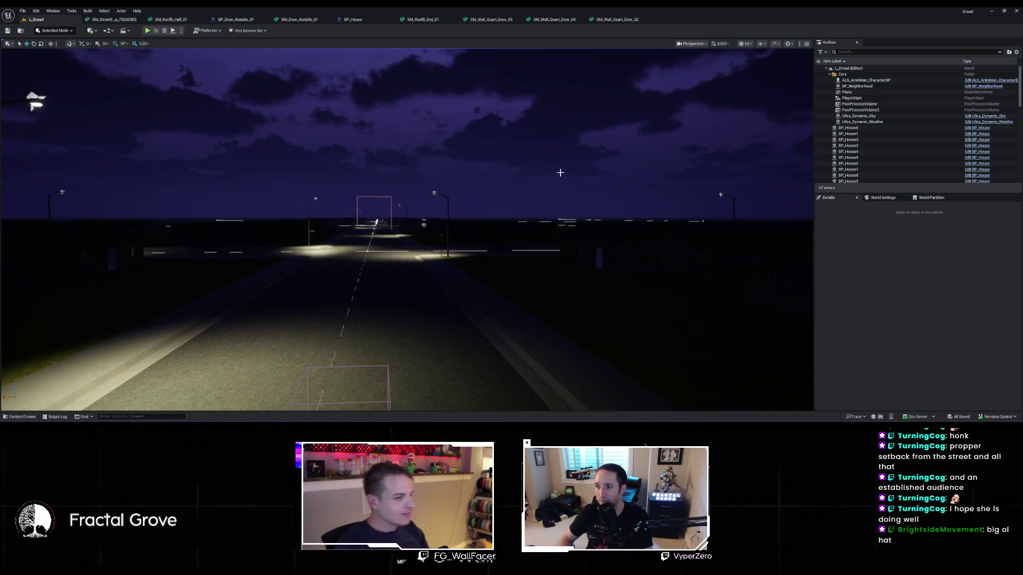
Turn the camera toward the dark houses by the streetlight and switch to the browser
left_click_drag(405, 229, 549, 229)
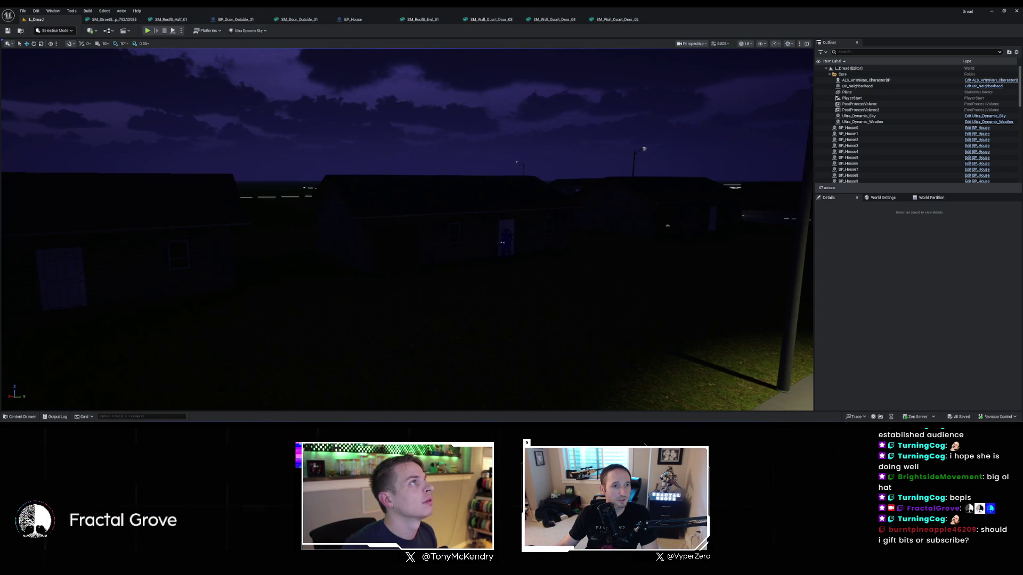
key("alt+Tab")
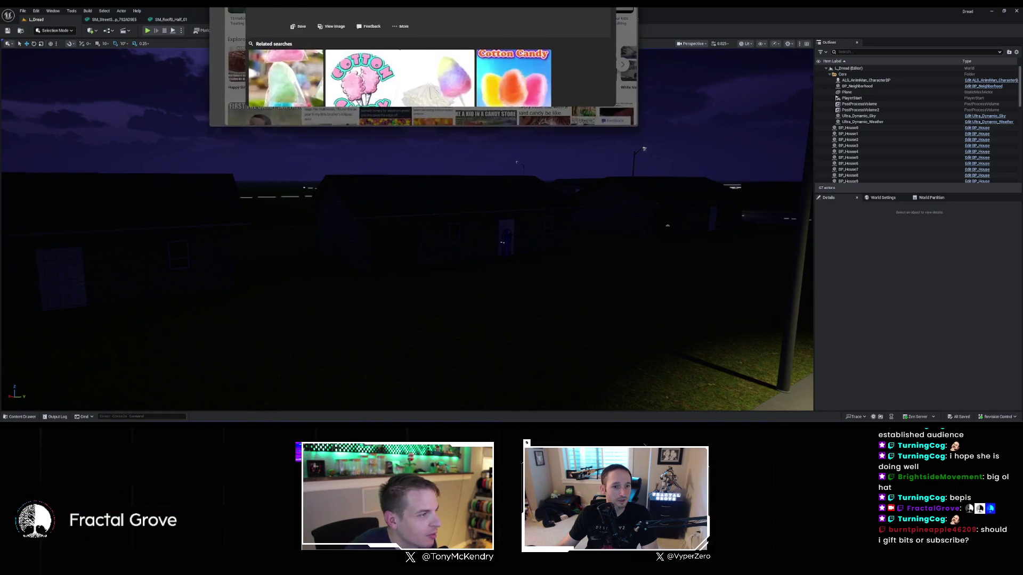
Bring the Bing Images window into full view, then minimize it to return to the editor
left_click_drag(384, 0, 354, 24)
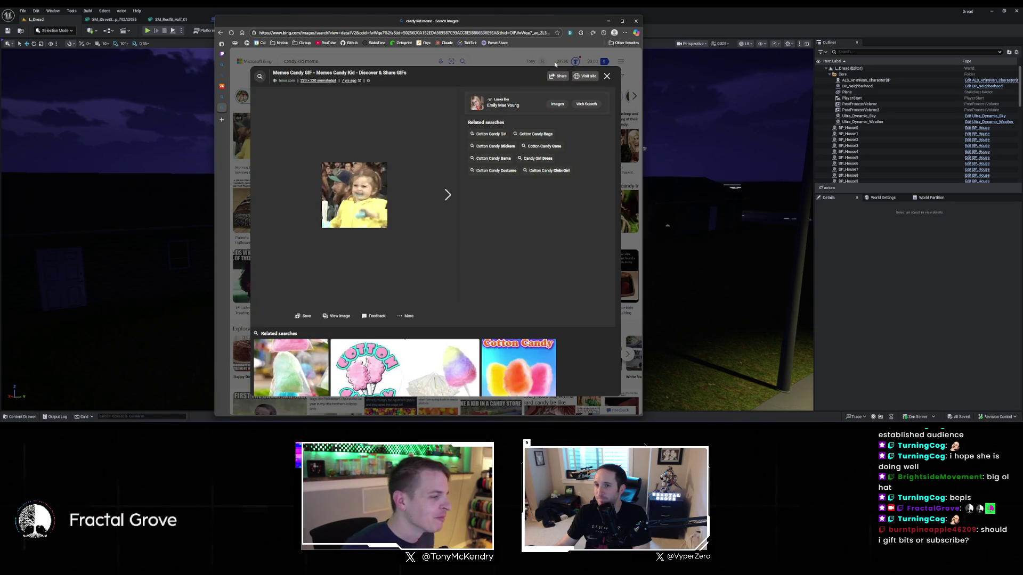
left_click(608, 21)
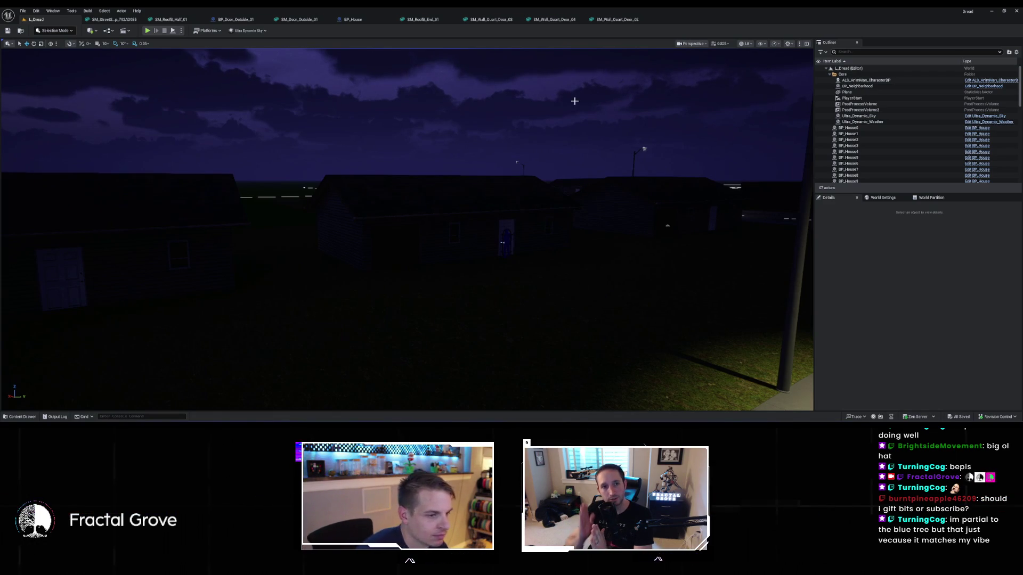
mouse_move(577, 192)
left_mouse_down()
mouse_move(559, 184)
mouse_move(575, 180)
mouse_move(562, 181)
left_mouse_up()
mouse_move(405, 229)
left_mouse_down()
mouse_move(149, 229)
mouse_move(405, 213)
mouse_move(405, 166)
mouse_move(405, 213)
mouse_move(384, 197)
mouse_move(373, 208)
mouse_move(373, 191)
mouse_move(405, 219)
mouse_move(346, 202)
mouse_move(368, 202)
left_mouse_up()
left_click_drag(579, 191, 578, 191)
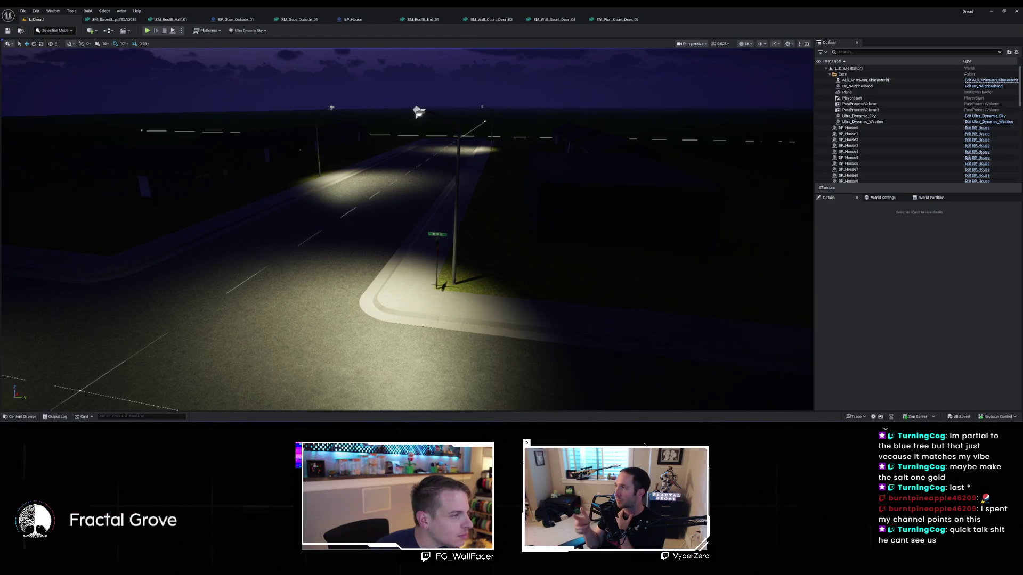
left_click_drag(486, 53, 486, 53)
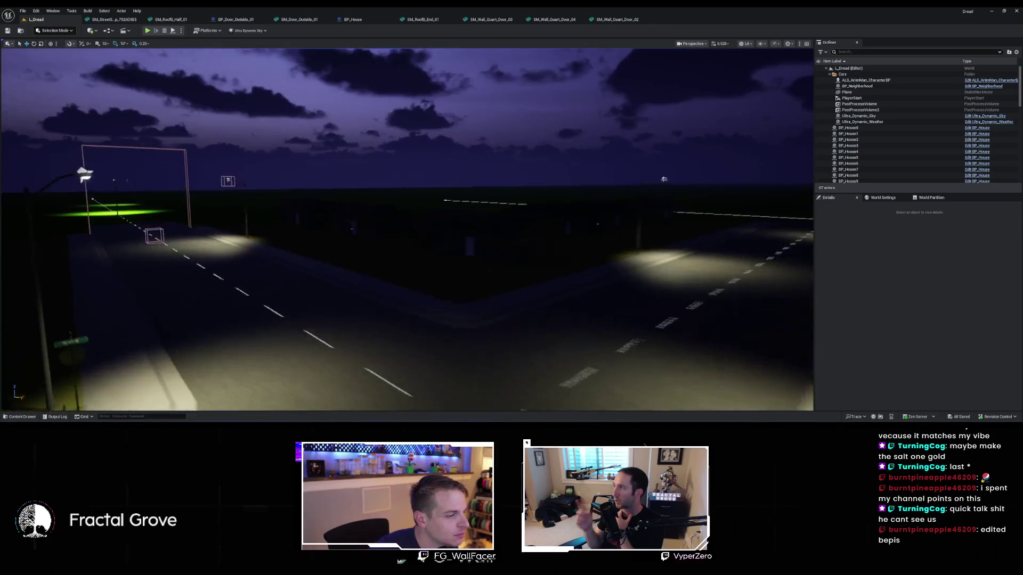
left_click_drag(212, 153, 212, 153)
left_click_drag(505, 131, 505, 131)
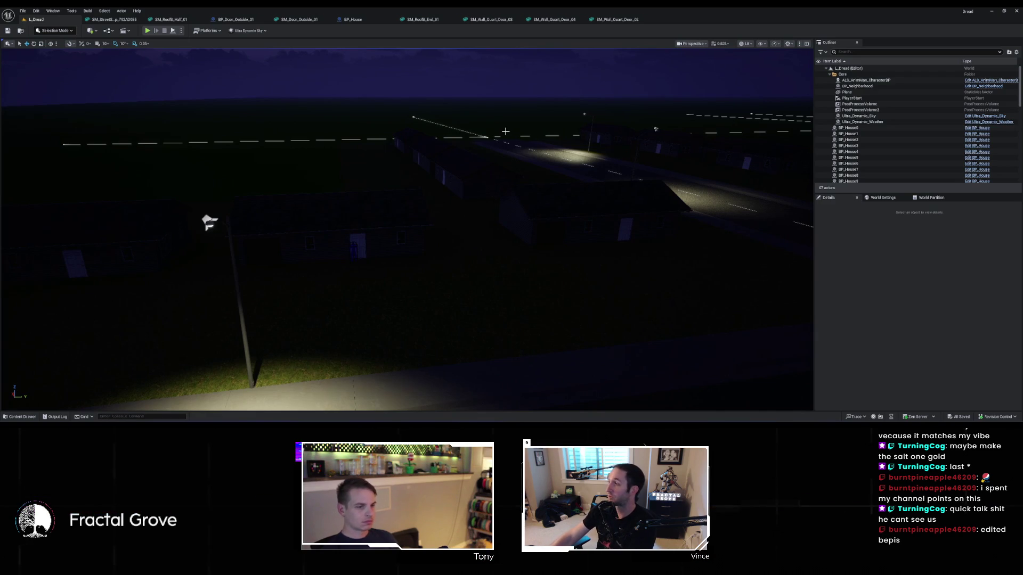
left_click_drag(504, 131, 533, 244)
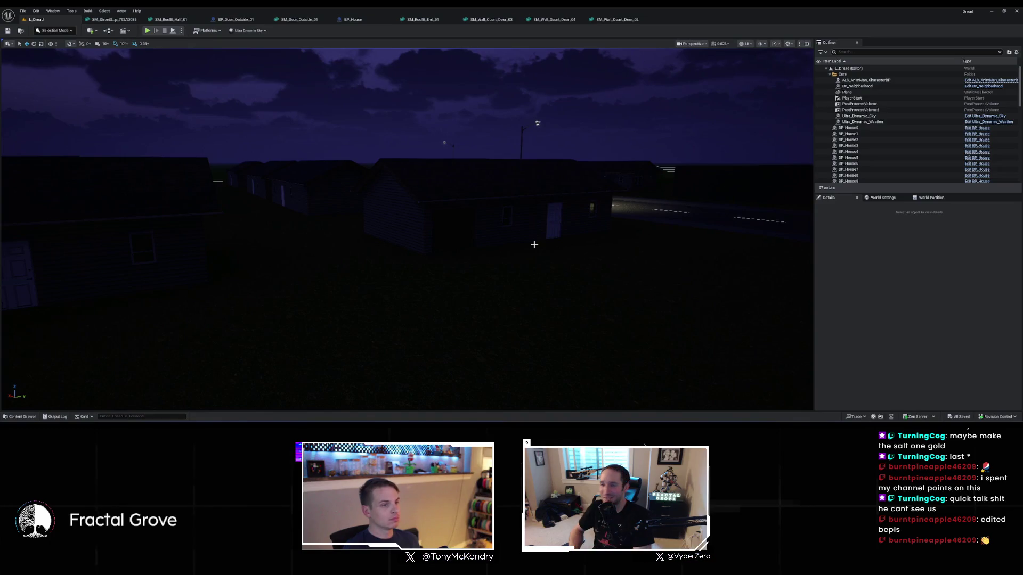